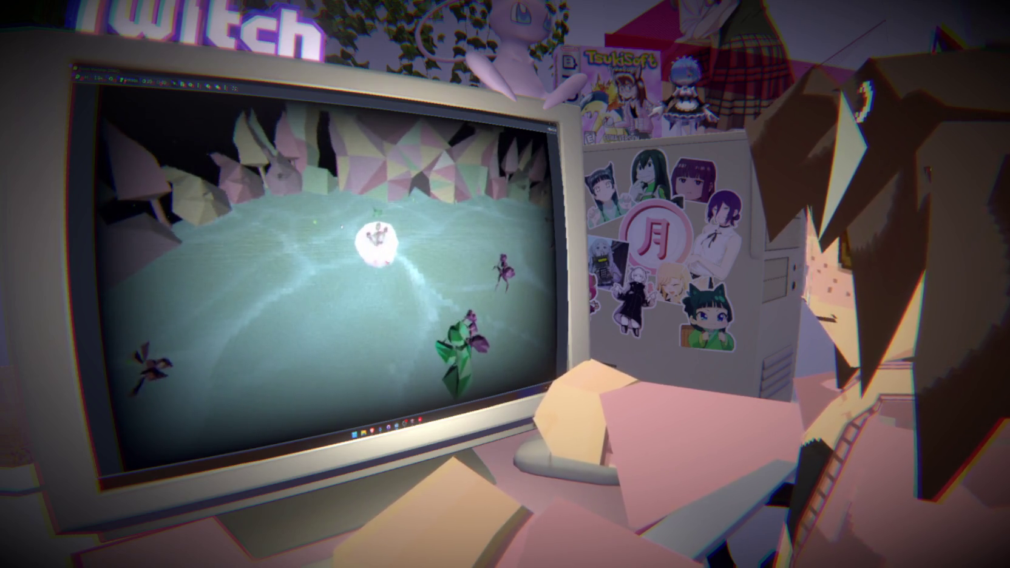
Step: Stop the game with F8 and put the caret in the opening_active check of _on_animaciones_animation_finished
key("F8")
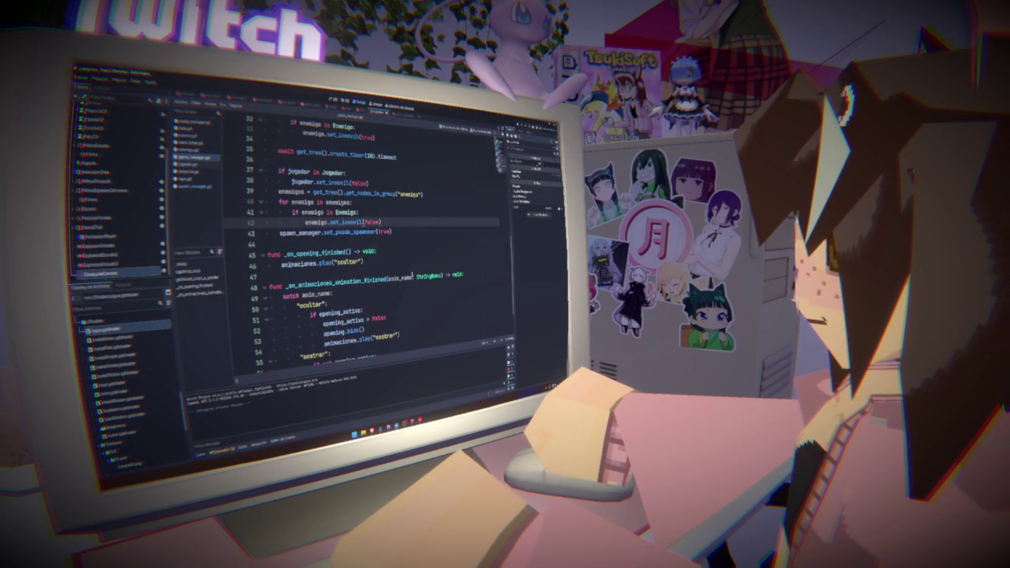
key("super+g")
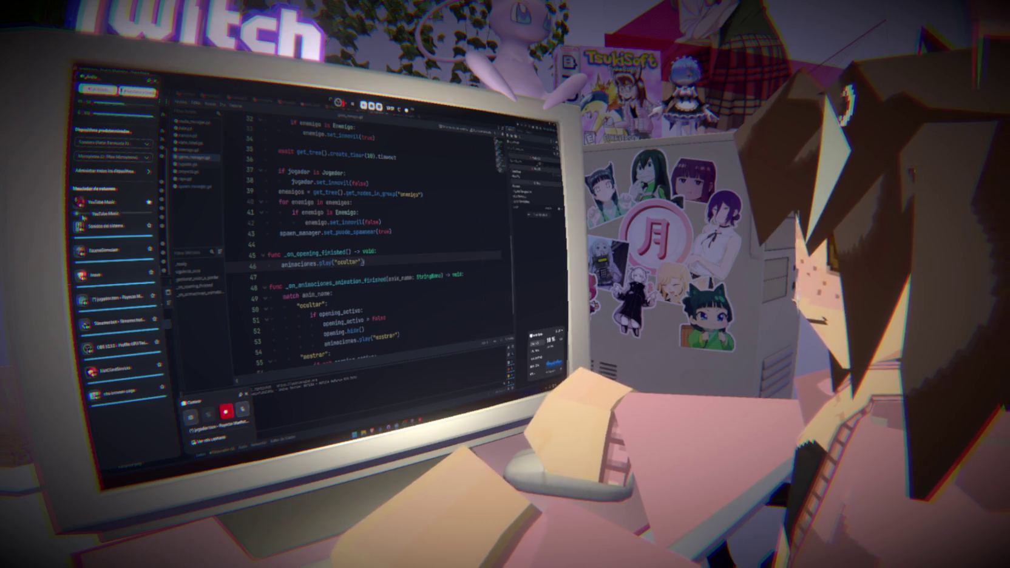
key("super+g")
left_click(439, 324)
left_click(362, 310)
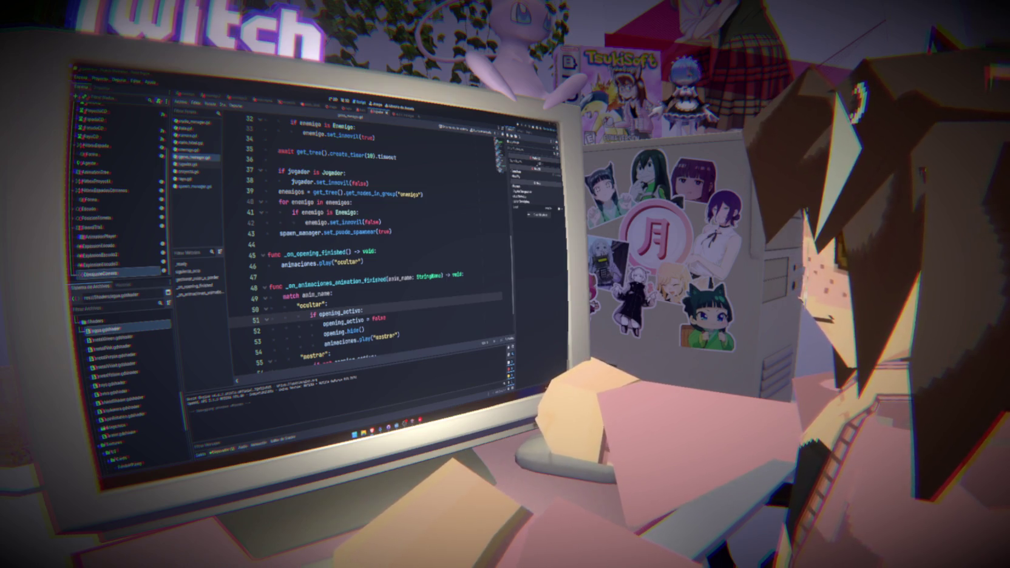
Step: Save the scene and review lines 36, 44 and 47 of the game manager script
key("Up")
key("Up")
key("Up")
key("ctrl+s")
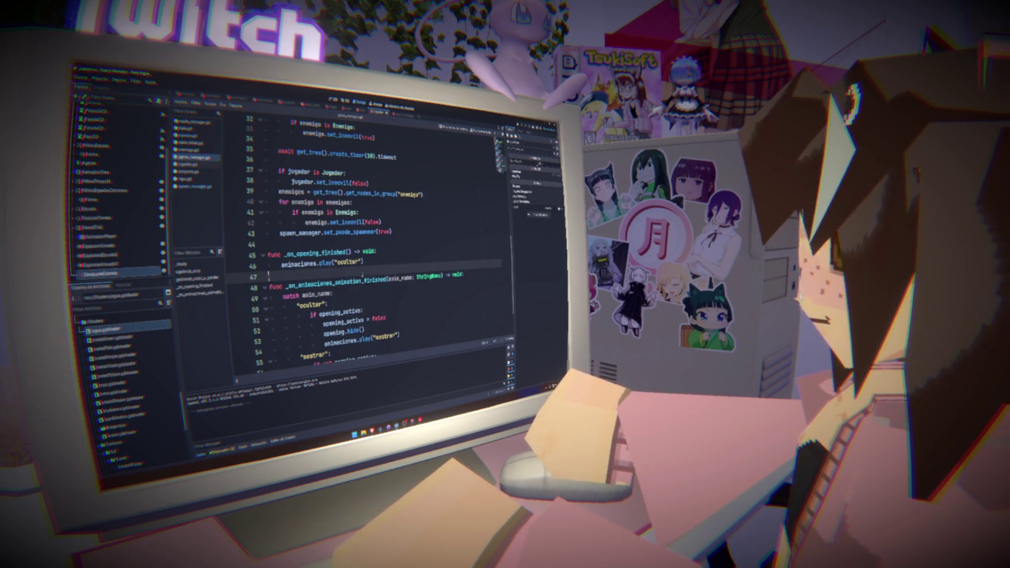
left_click(296, 160)
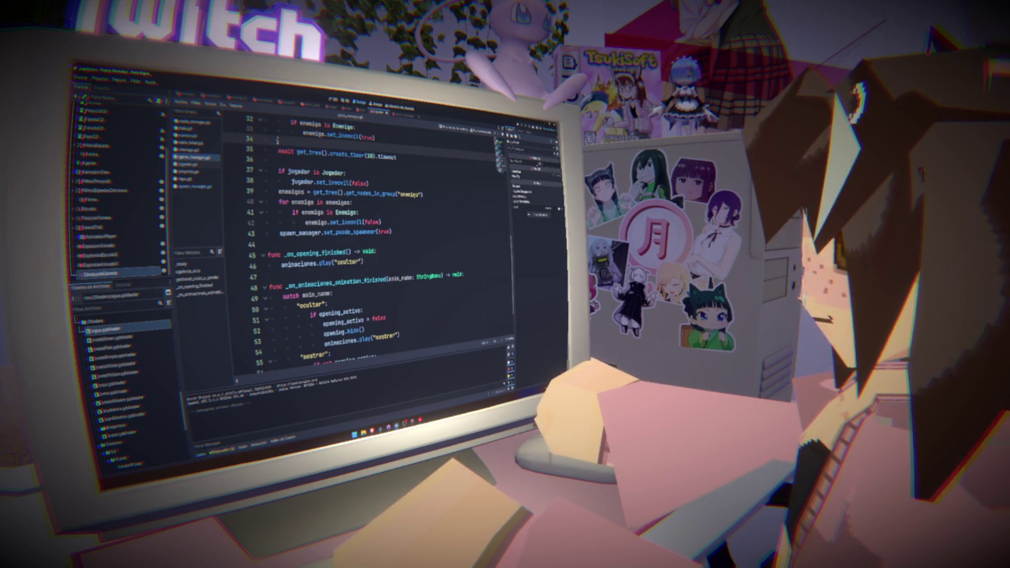
left_click(304, 243)
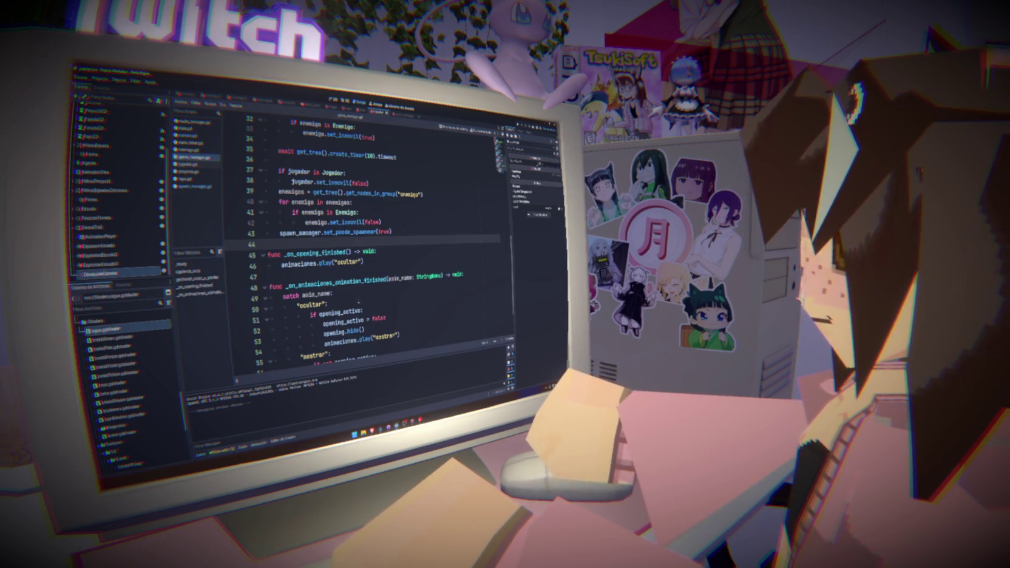
left_click(329, 278)
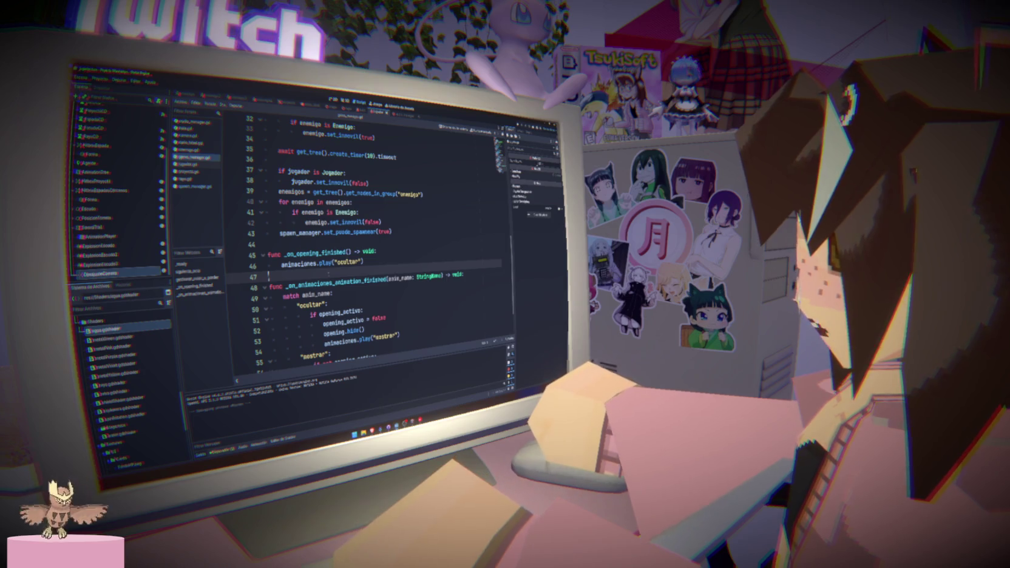
left_click(288, 244)
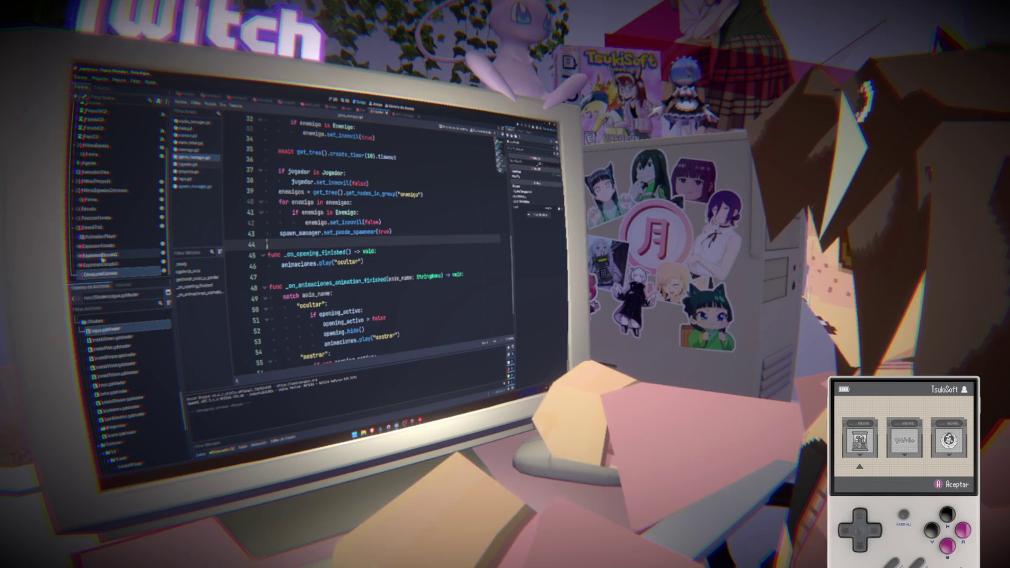
Step: In the camera scene, move the Ending node below Opening, then run the project with F5
scroll(101, 254, "up", 3)
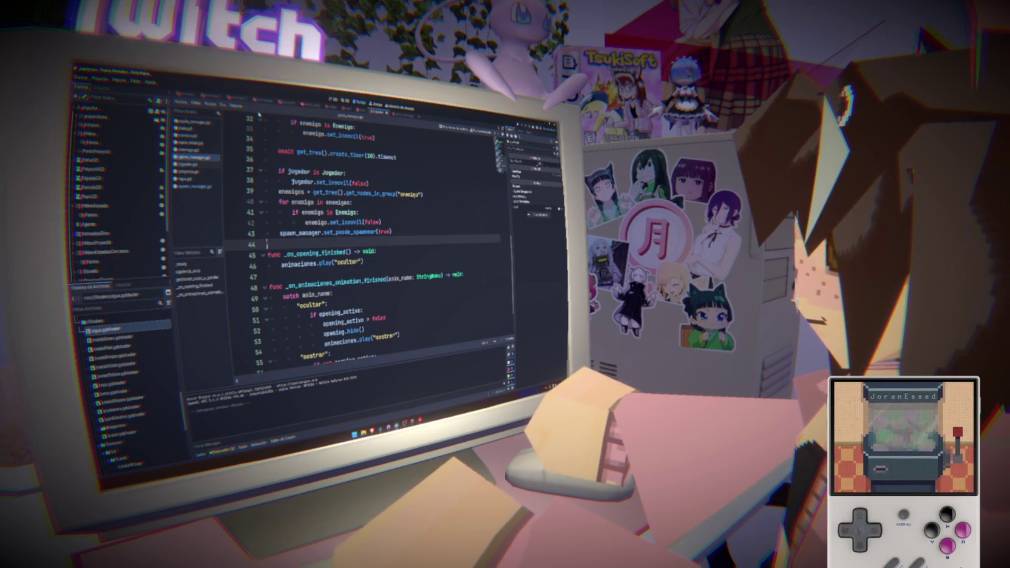
left_click(325, 107)
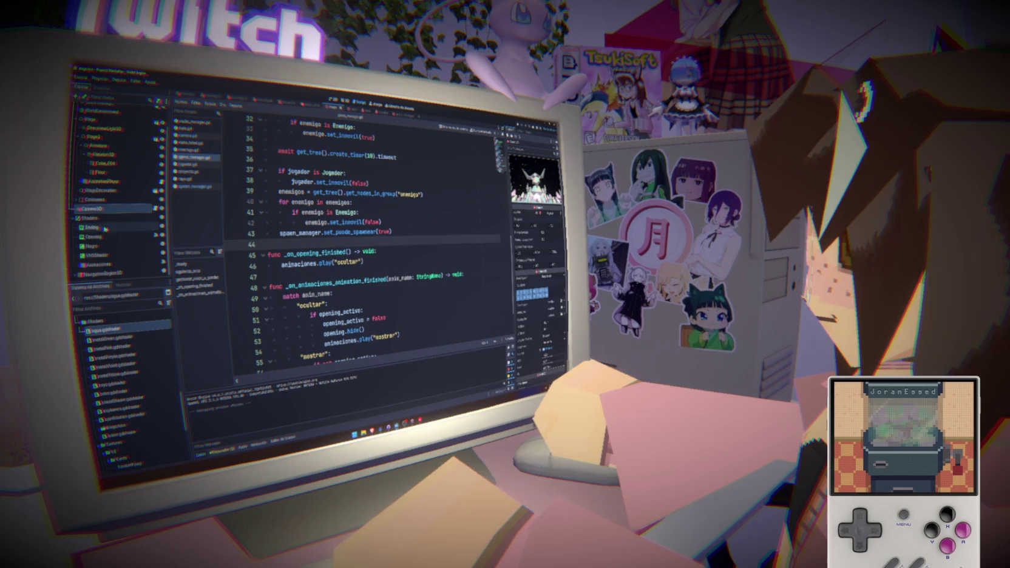
left_click(125, 229)
left_click(121, 237)
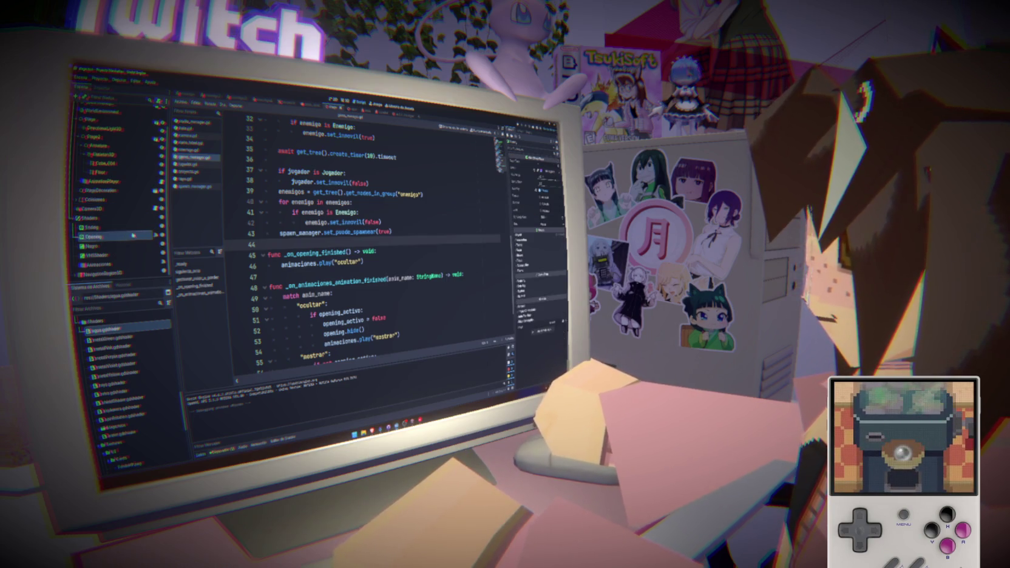
left_click_drag(124, 227, 120, 243)
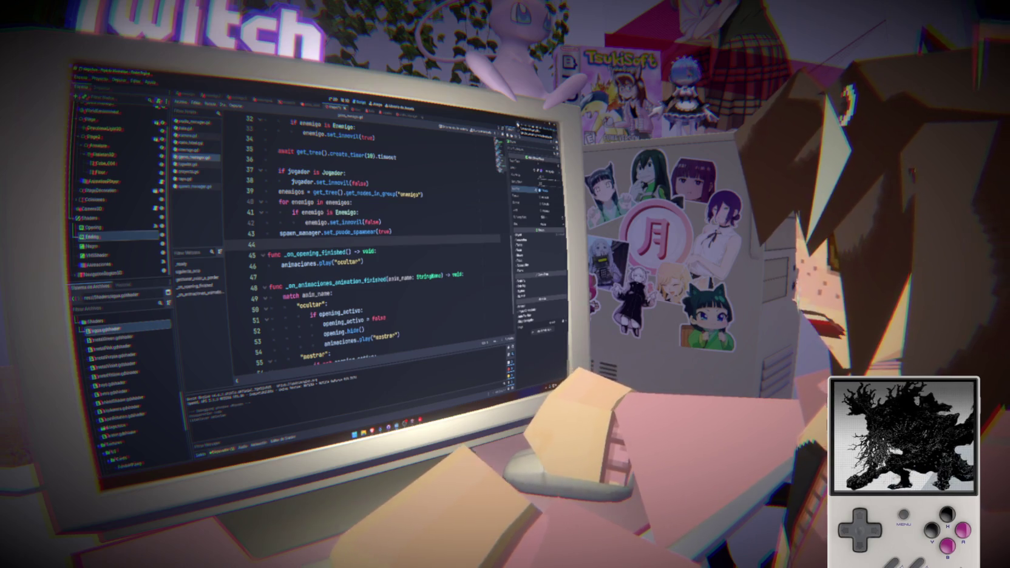
key("F5")
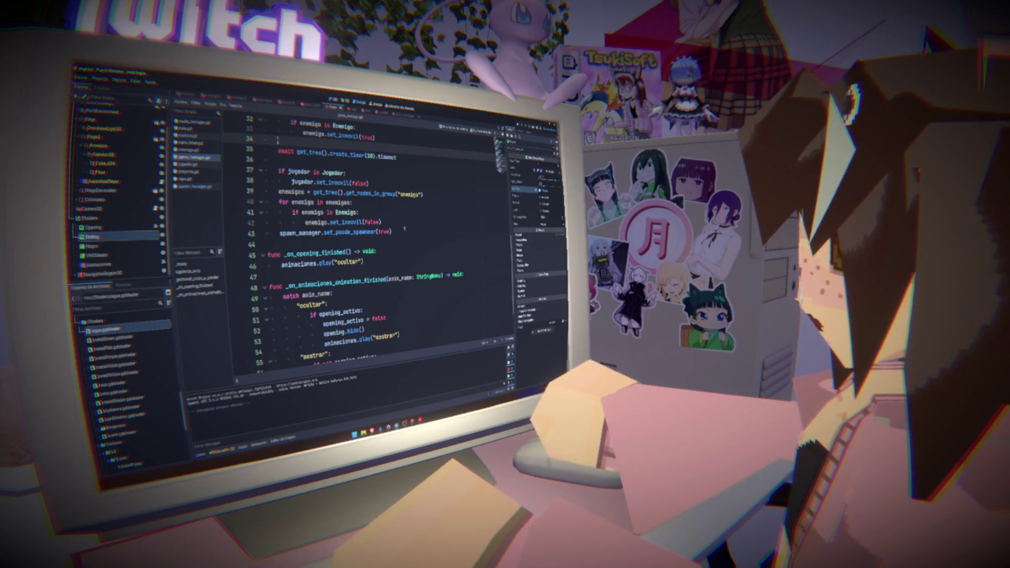
Step: Review lines 37–43 of the player and enemy freeze block, then save the scene
mouse_move(392, 232)
left_mouse_down()
mouse_move(266, 171)
mouse_move(266, 129)
left_mouse_up()
left_click(402, 235)
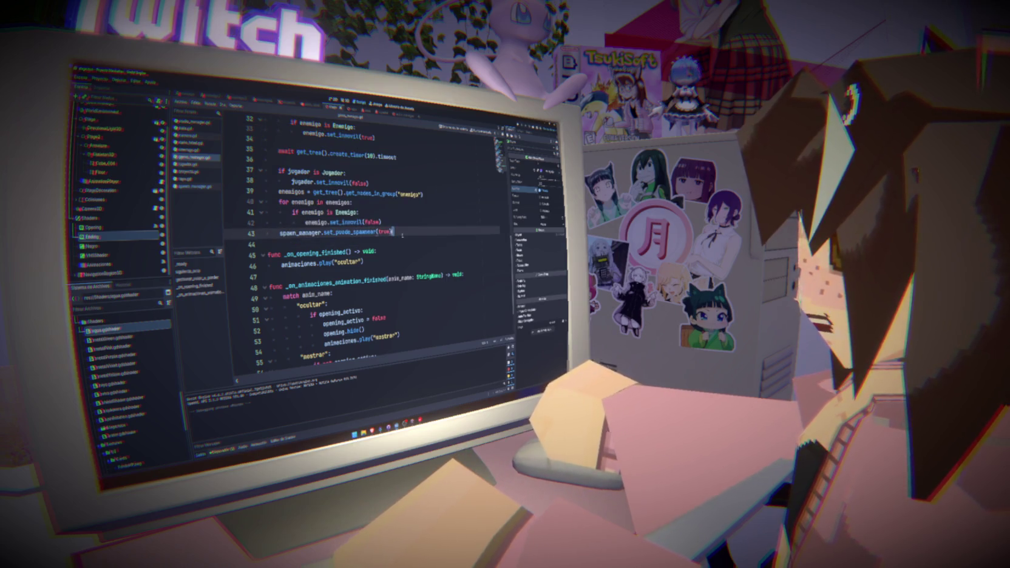
mouse_move(419, 232)
left_mouse_down()
mouse_move(273, 223)
mouse_move(267, 171)
left_mouse_up()
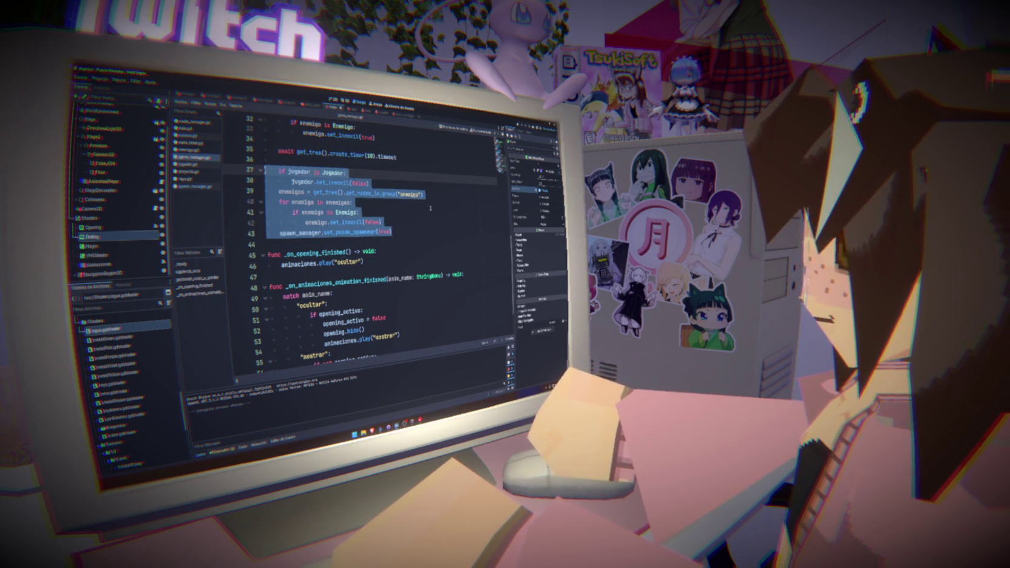
left_click(428, 210)
key("ctrl+s")
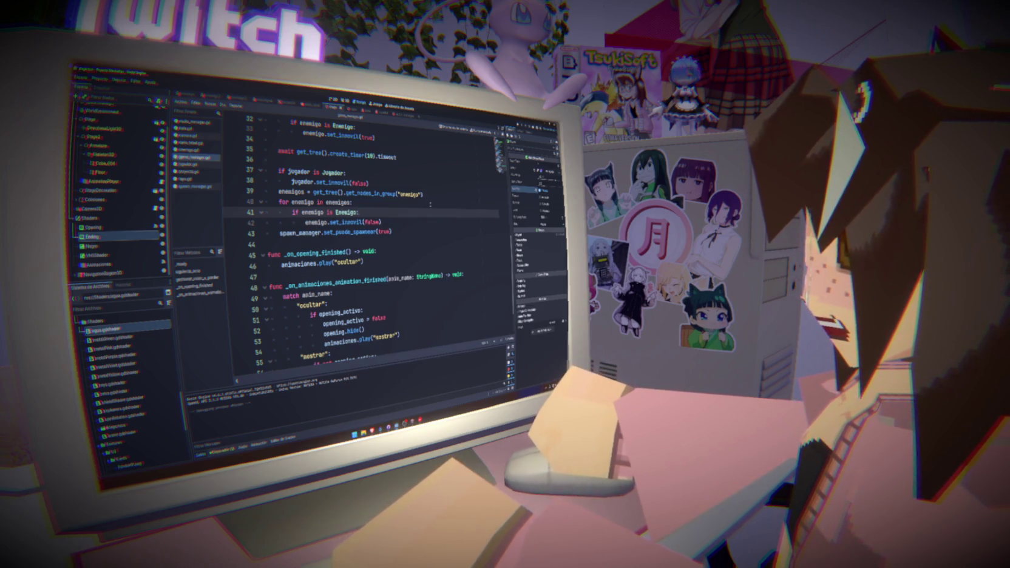
left_click(408, 223)
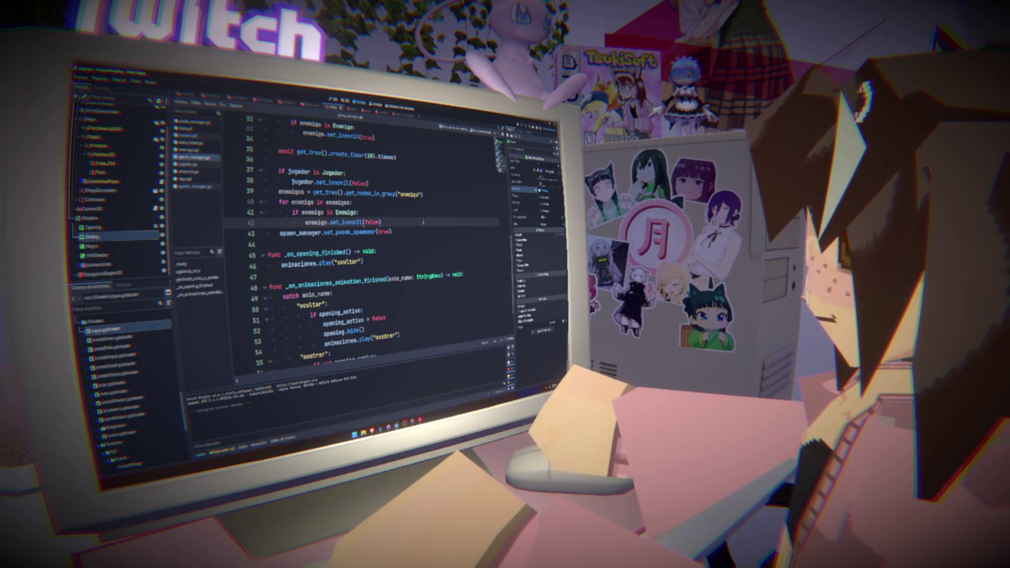
scroll(395, 222, "up", 3)
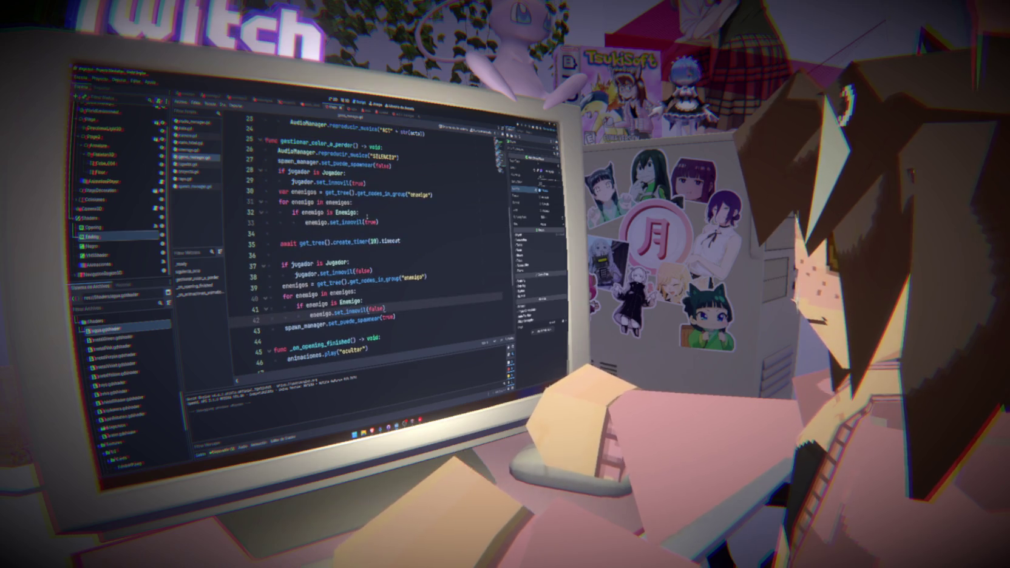
Step: Replace enemigo.set_inmovil(true) in the enemy loop with enemigo.morir()
left_click(387, 184)
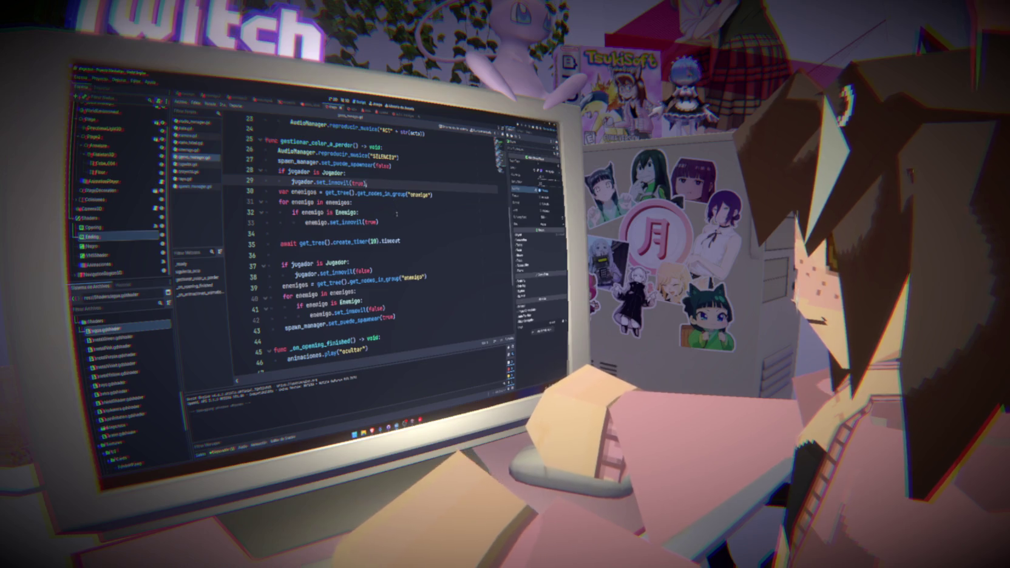
left_click(400, 222)
key("Return")
type("enemigo")
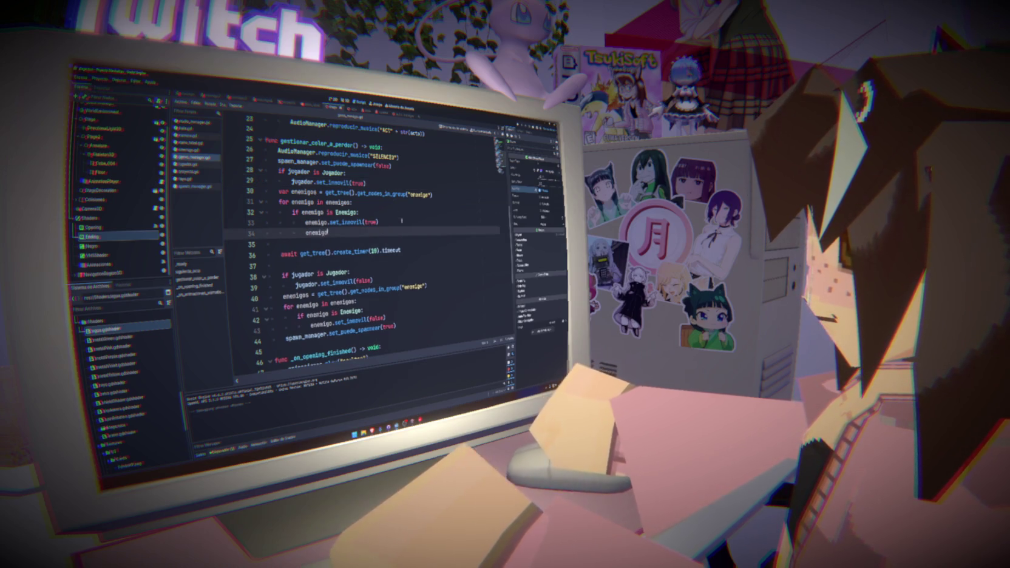
type(".morir()")
key("ctrl+s")
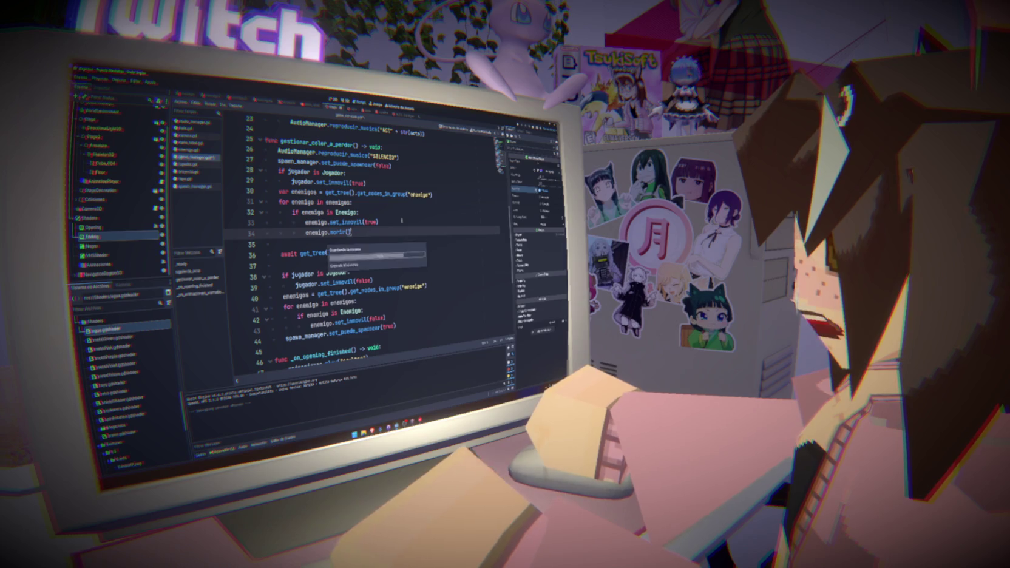
key("Up")
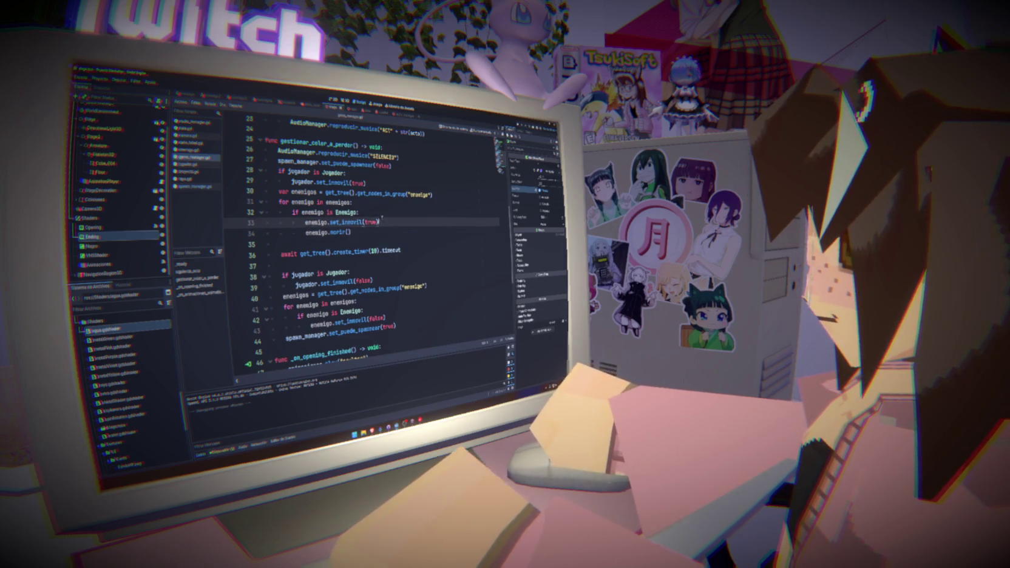
key("ctrl+shift+k")
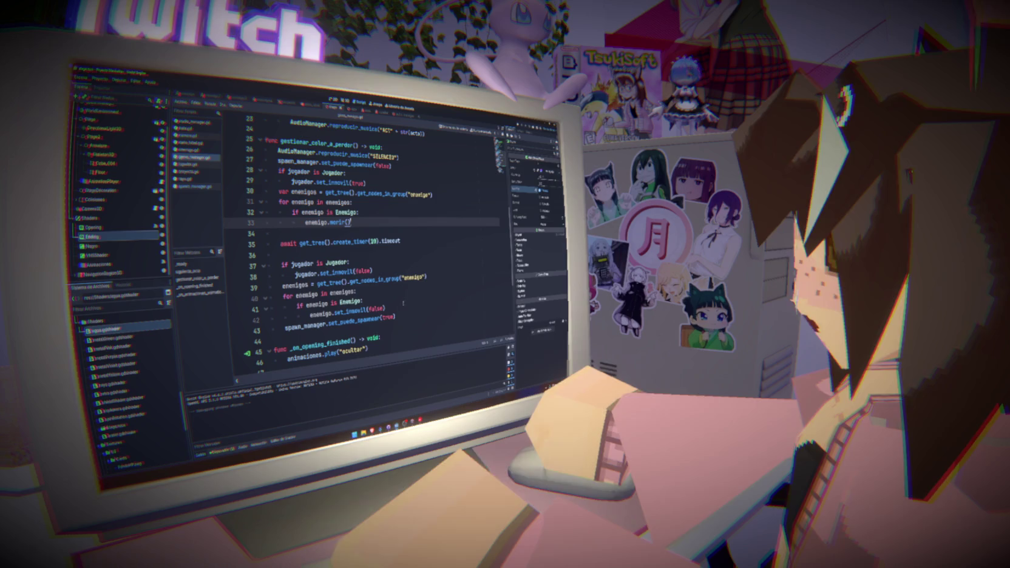
Step: Start an 'if enemigos' check below the get_nodes_in_group line
left_click(437, 276)
key("Return")
type("if")
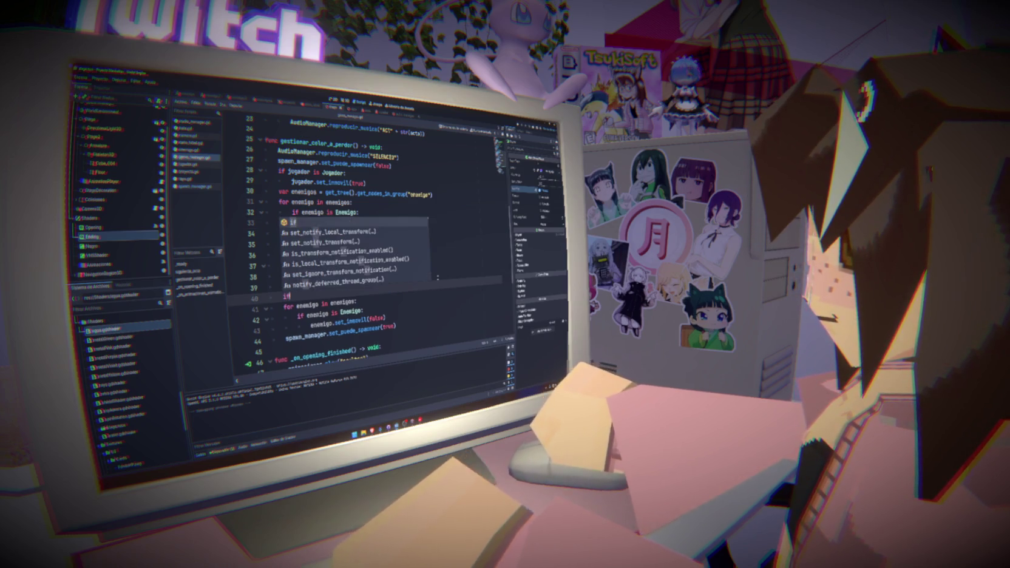
type(" enemigos > 0:")
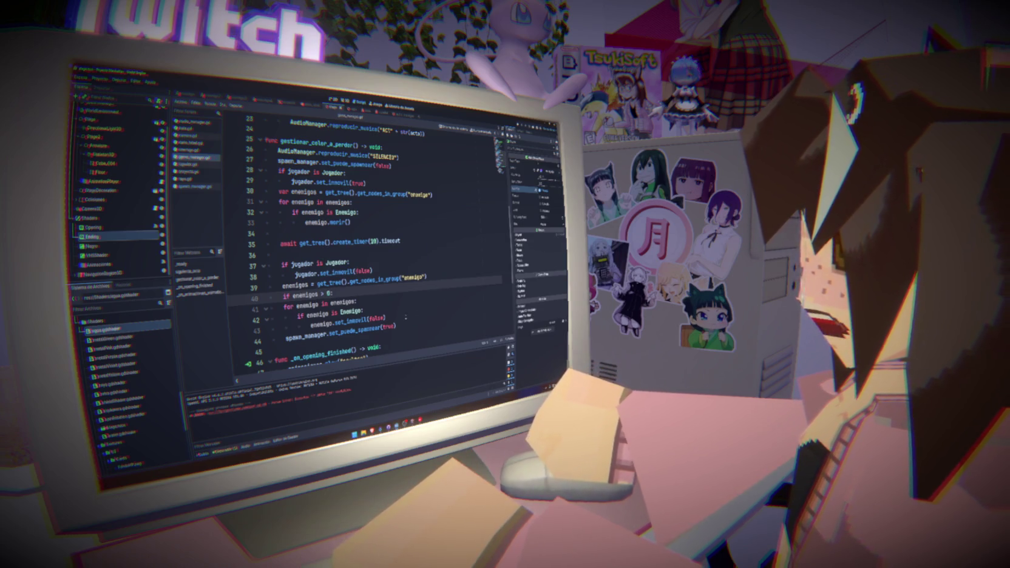
Step: Indent the enemy loop under the new if enemigos > 0: check
left_click_drag(397, 317, 270, 304)
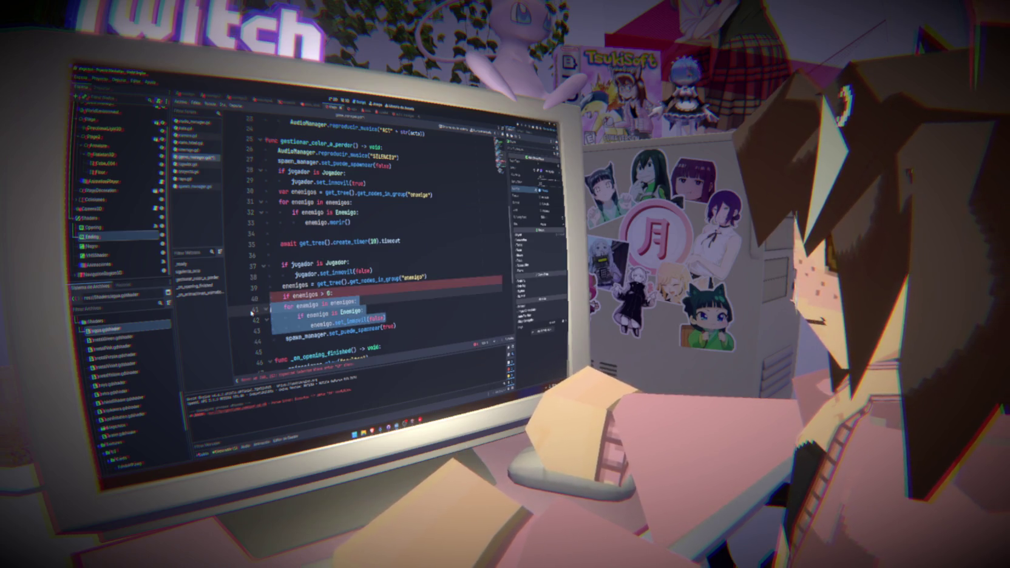
key("Tab")
left_click(347, 285)
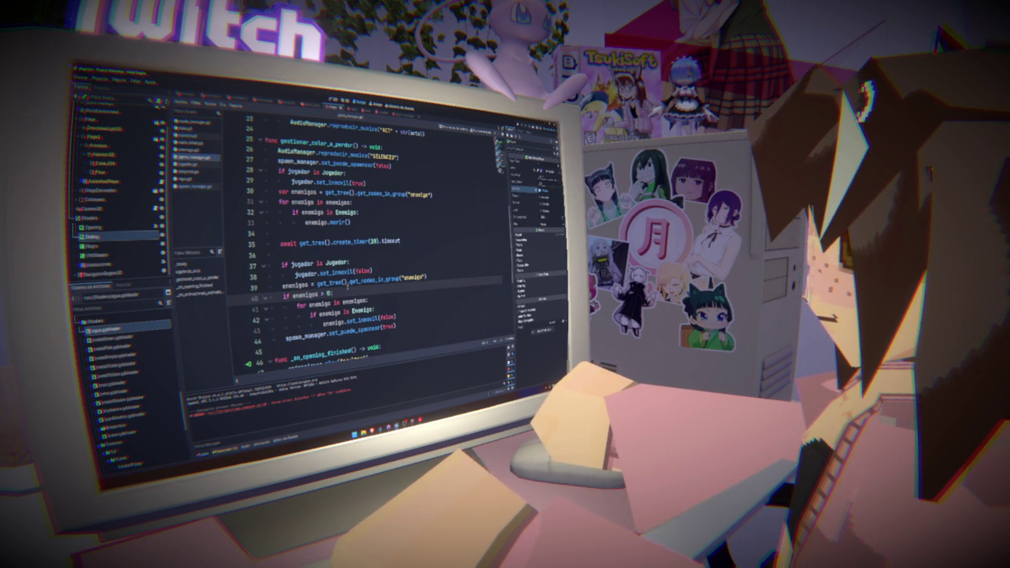
Step: Copy the if enemigos > 0: check above the loop at line 30, indent it, and playtest
left_click_drag(334, 293, 282, 295)
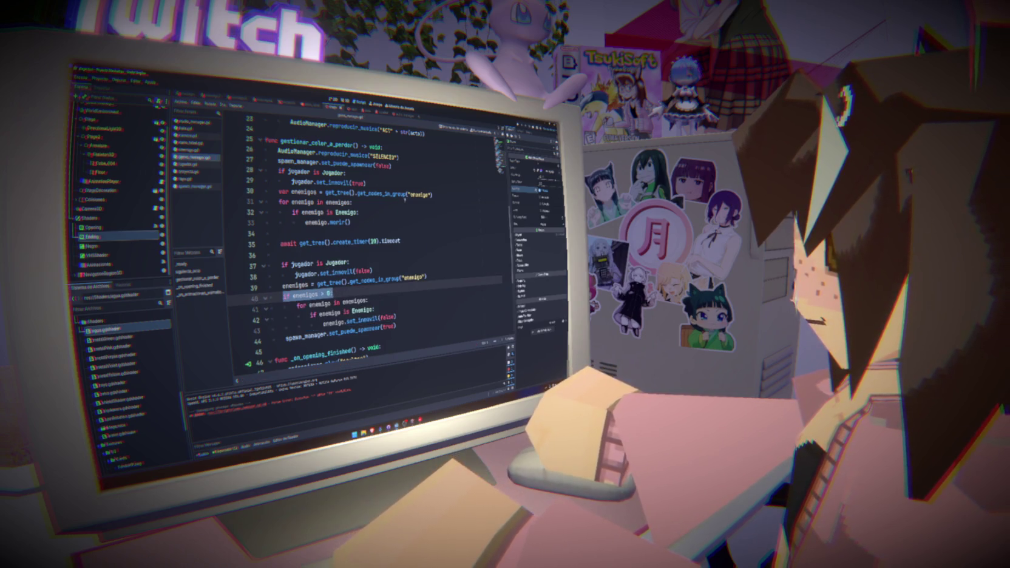
key("ctrl+c")
left_click(449, 195)
key("Return")
key("ctrl+v")
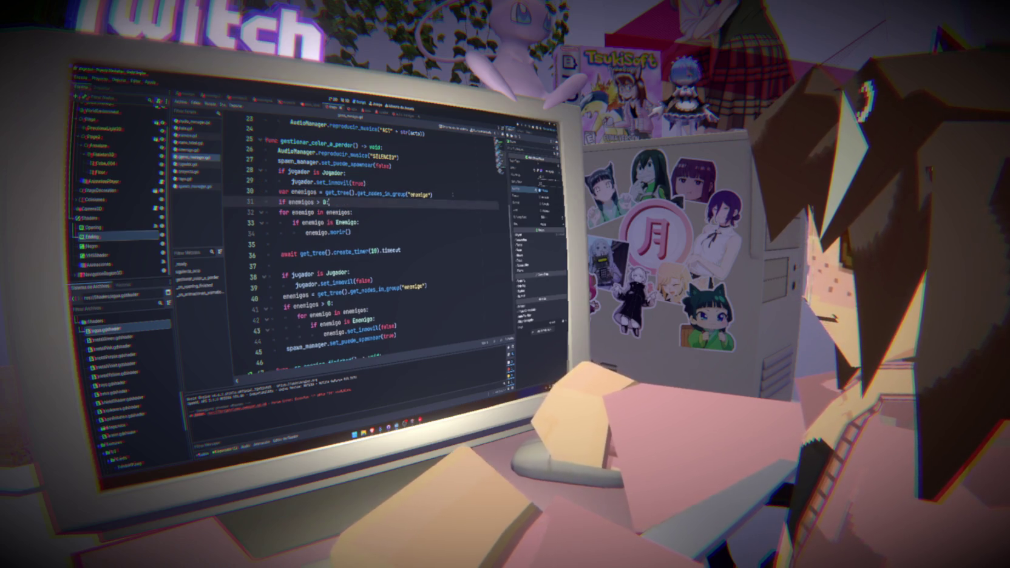
left_click_drag(418, 208, 364, 234)
key("Tab")
left_click(376, 212)
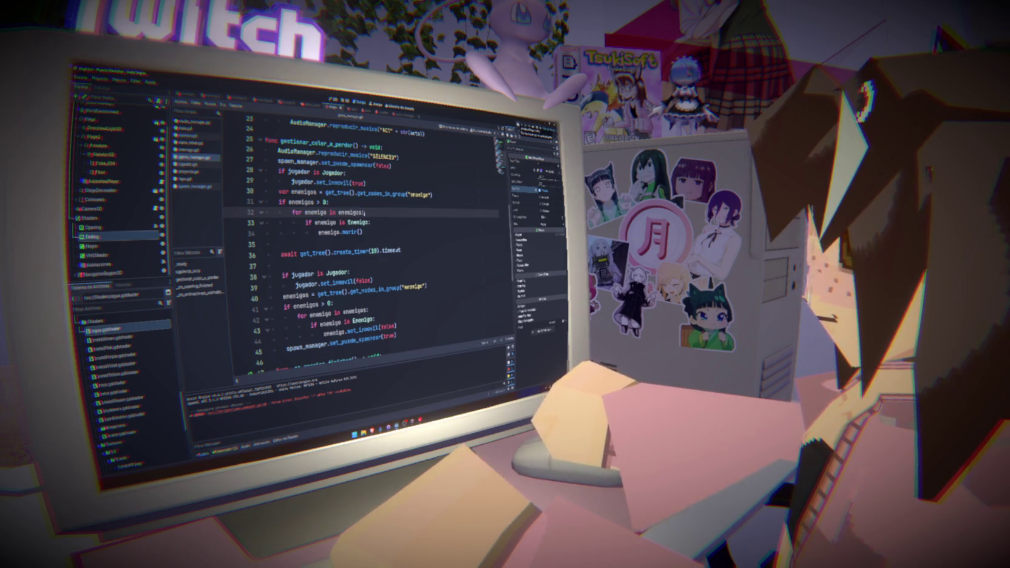
key("F5")
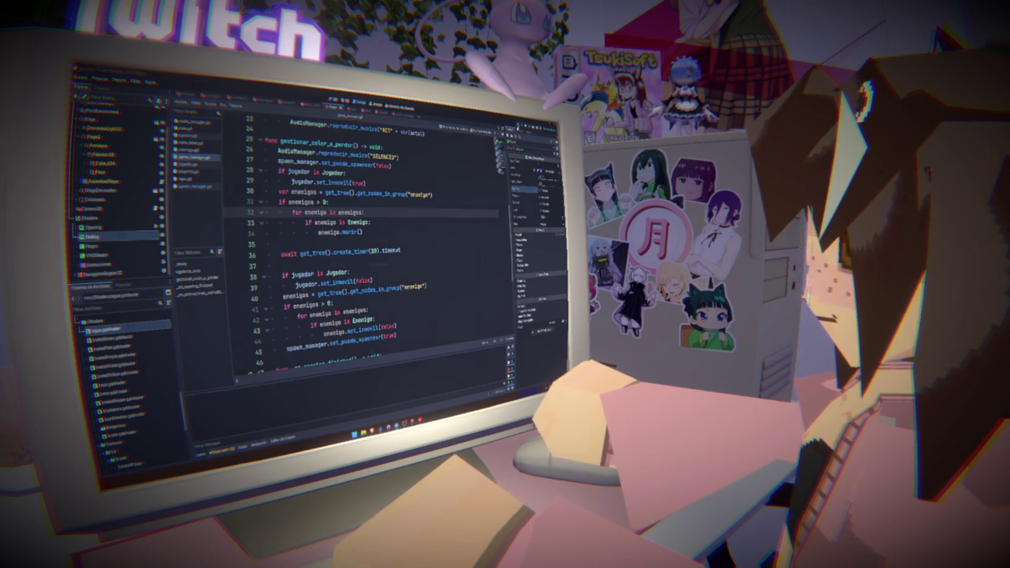
key("F5")
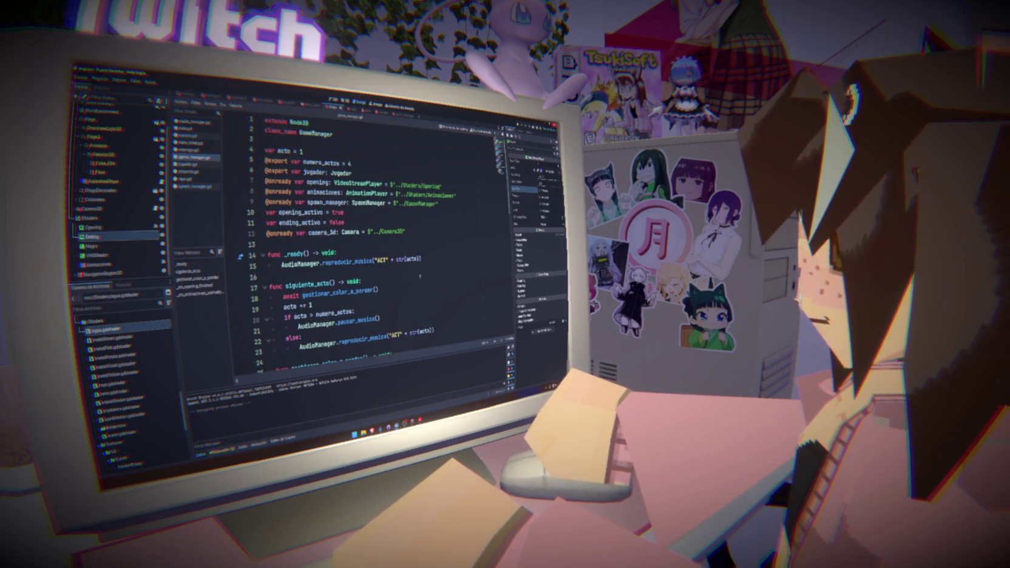
Step: Add jugador.set_inmovil(true) to _ready after the act's music starts
key("Return")
type("jugador.set")
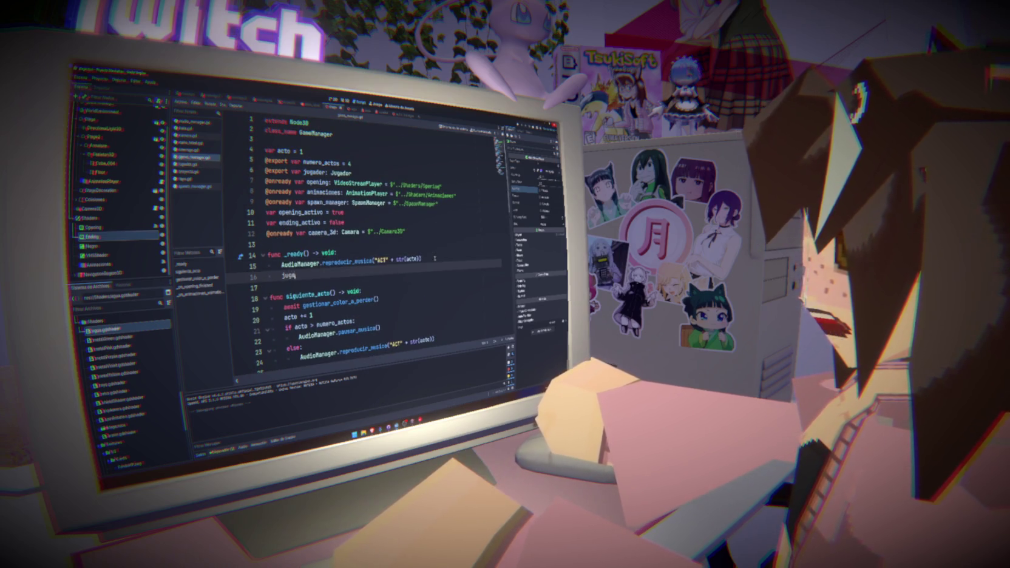
key("Return")
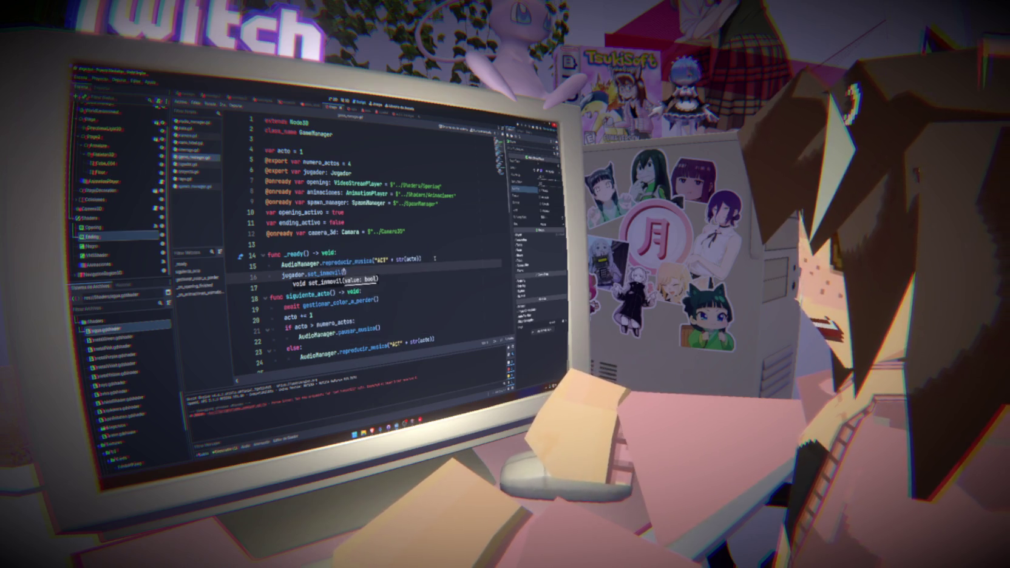
type("true")
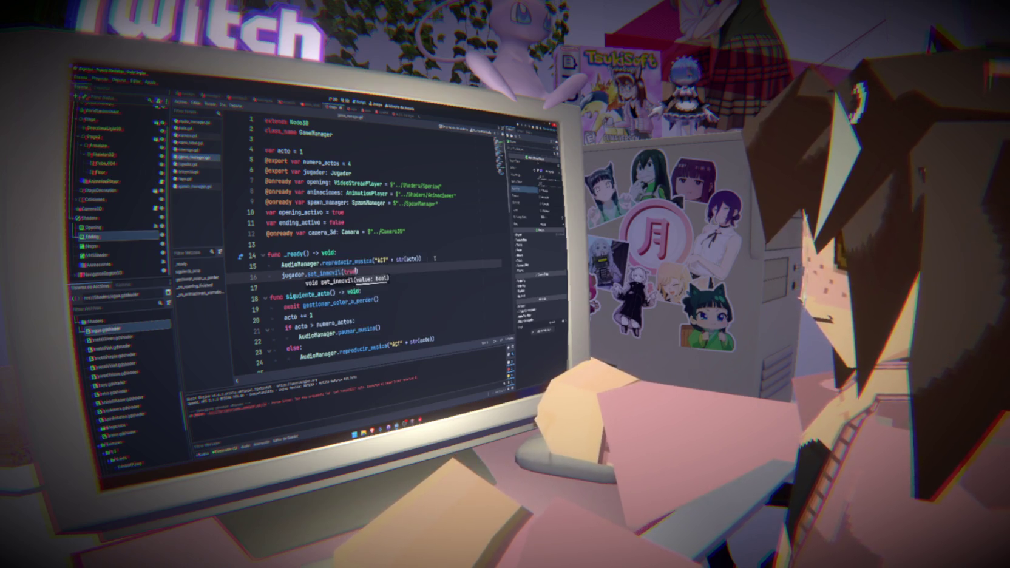
key("shift+Home")
scroll(263, 266, "down", 10)
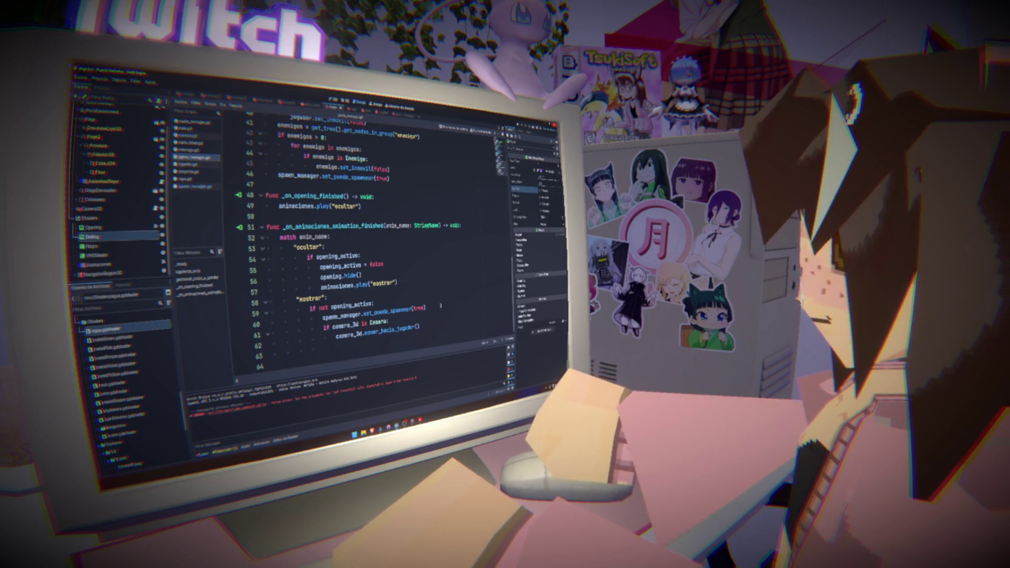
left_click(440, 320)
Step: Paste jugador.set_inmovil under 'if not opening_activo', change true to false, and run the game
left_click(426, 297)
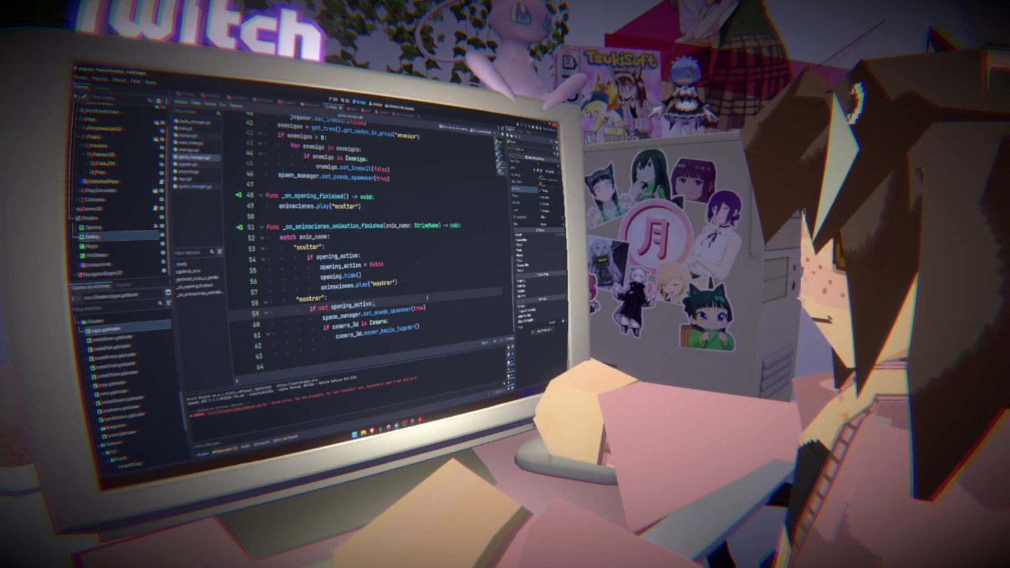
key("Return")
key("ctrl+v")
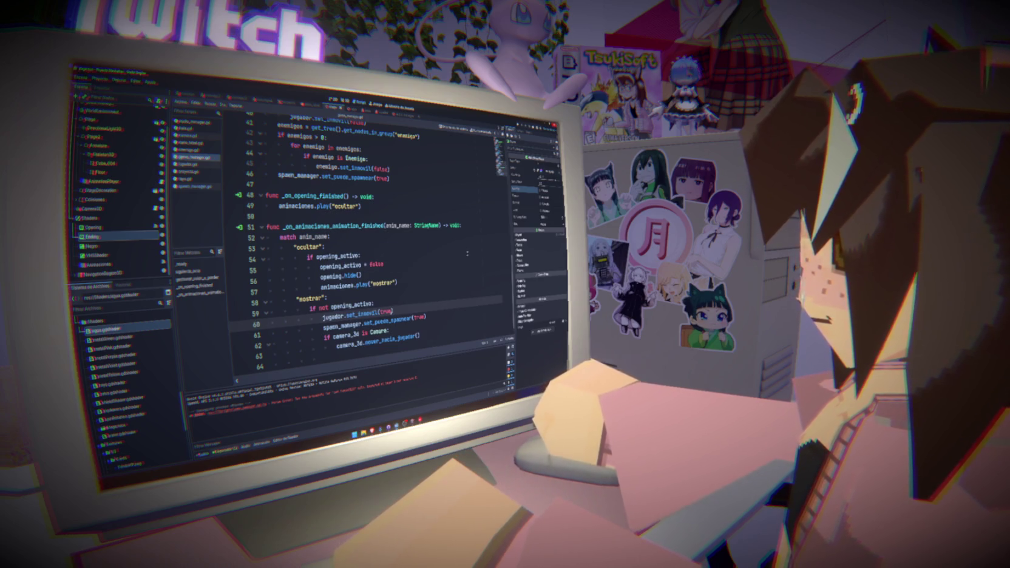
type("lse")
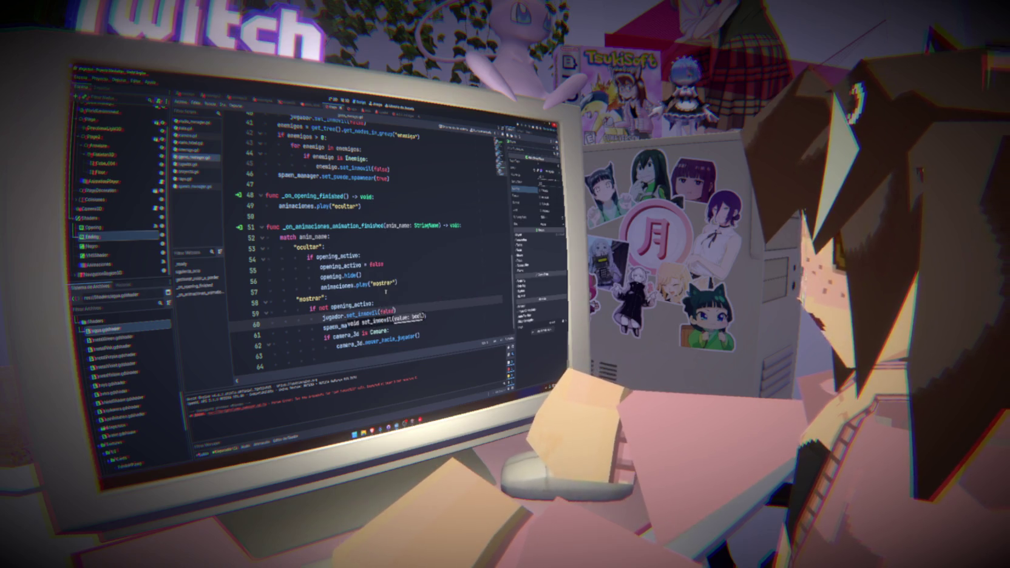
key("F5")
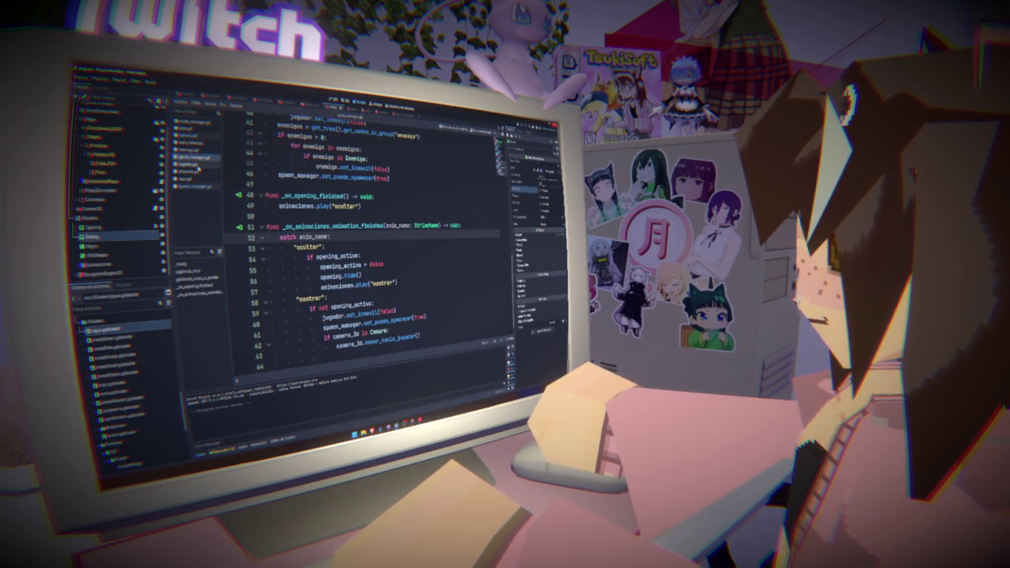
Step: Select the ejecutar_animacion("quieto") call on line 93 of jugador.gd
key("F5")
scroll(364, 243, "up", 20)
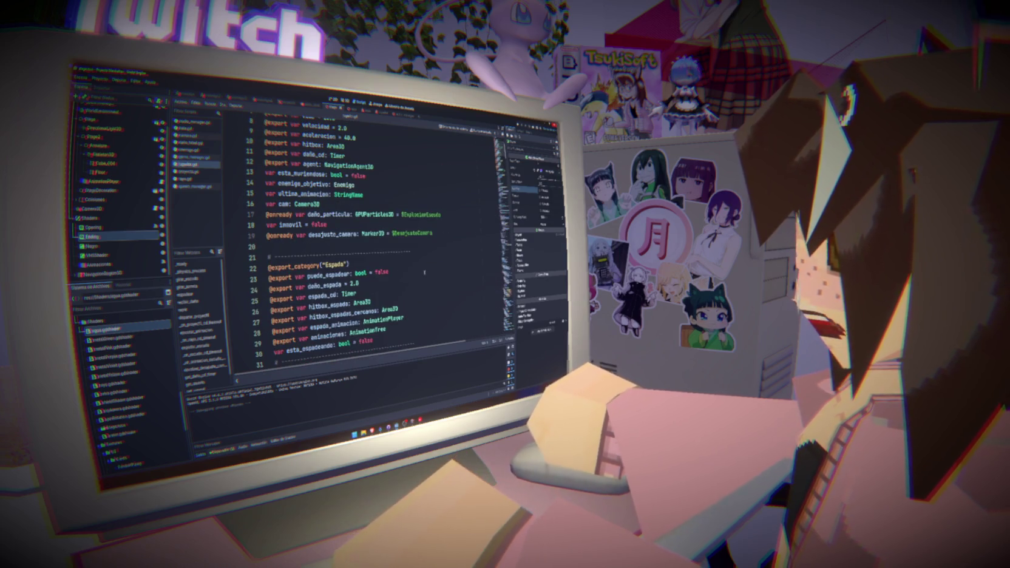
scroll(424, 272, "down", 17)
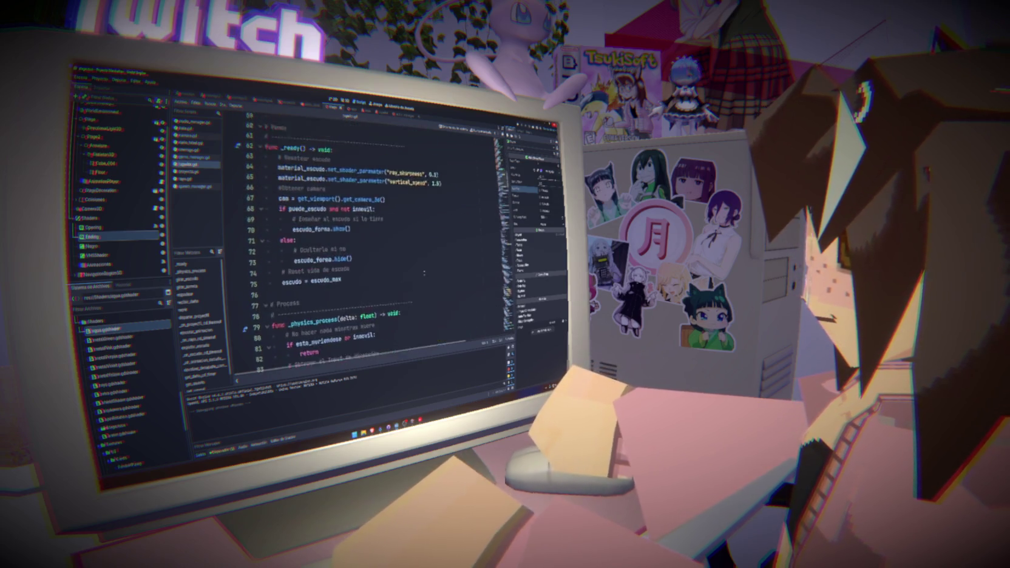
scroll(424, 273, "down", 7)
left_click_drag(388, 250, 300, 255)
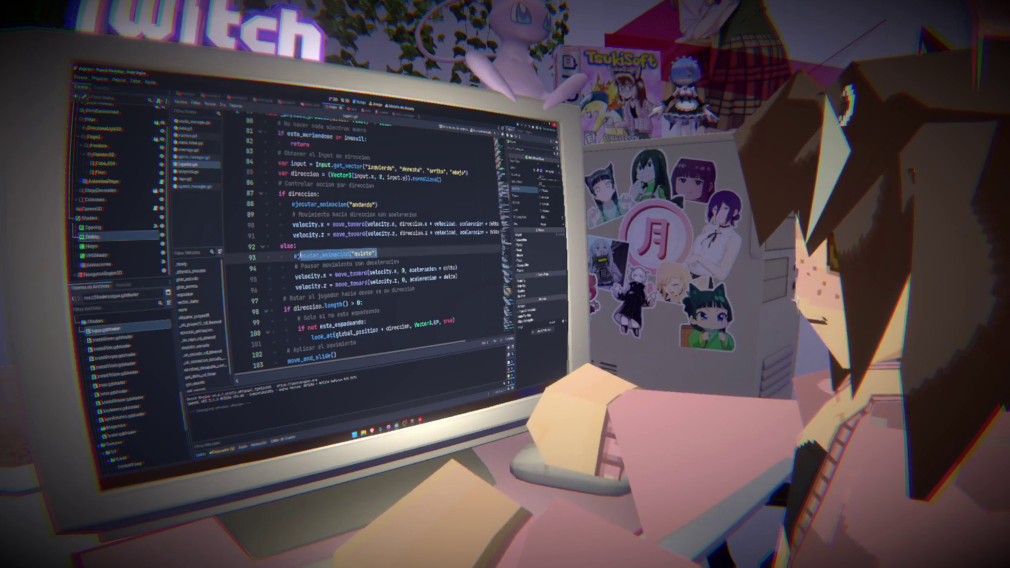
scroll(376, 243, "up", 8)
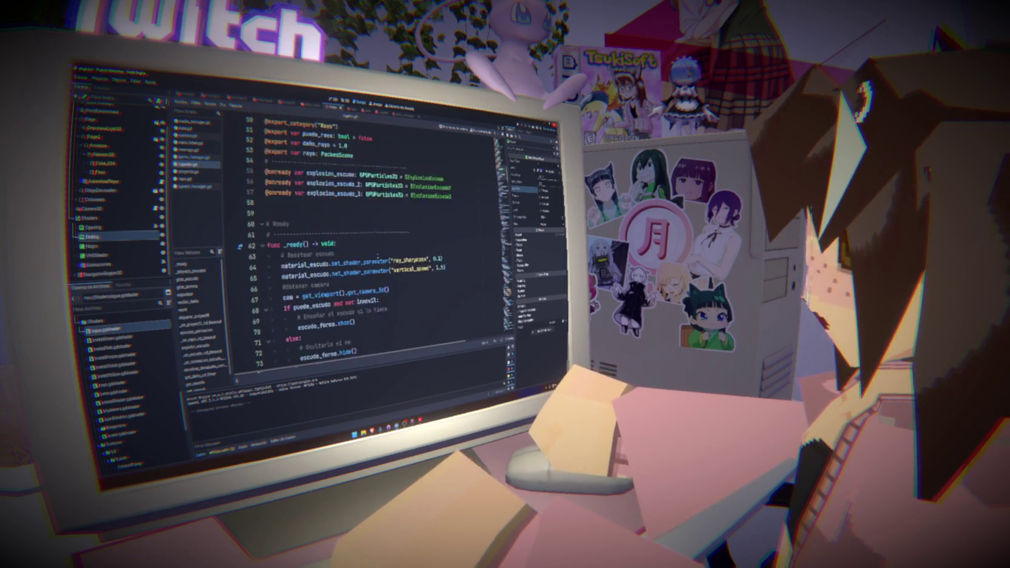
scroll(377, 257, "down", 4)
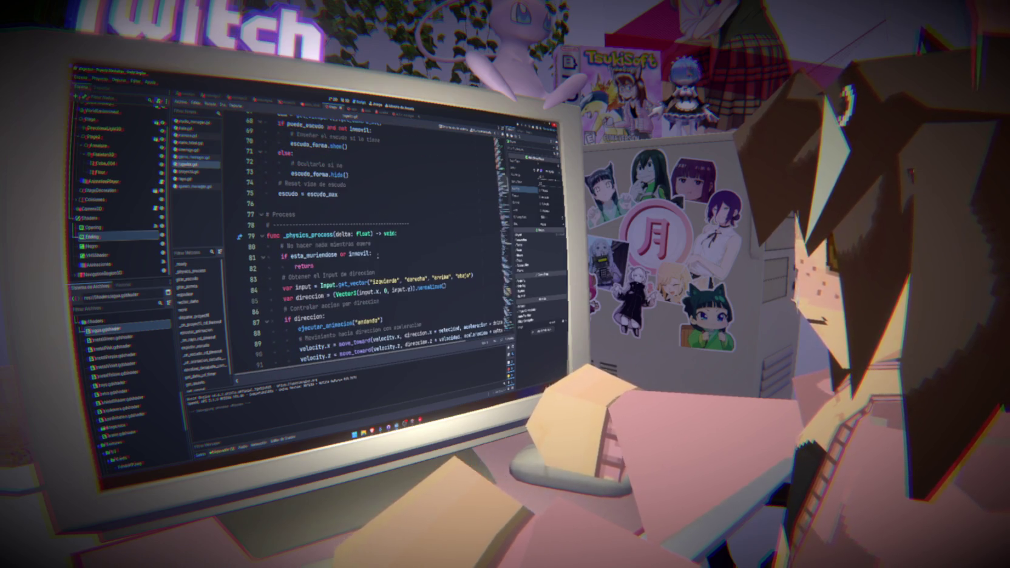
left_click(384, 254)
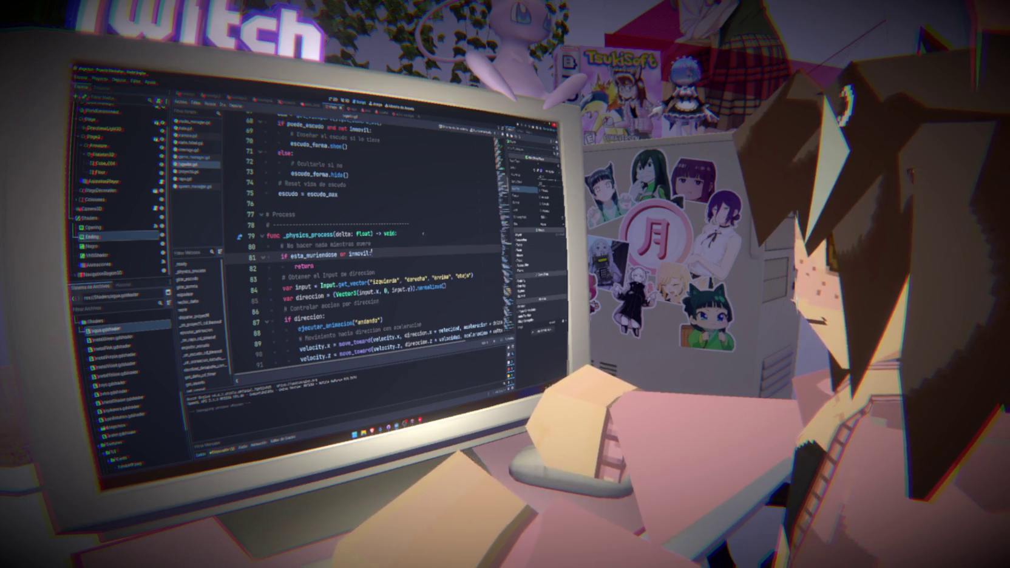
Step: Add 'if inmovil:' with ejecutar_animacion("quieto") and return at the top of _physics_process
left_click(423, 233)
key("Return")
type("if inmovil")
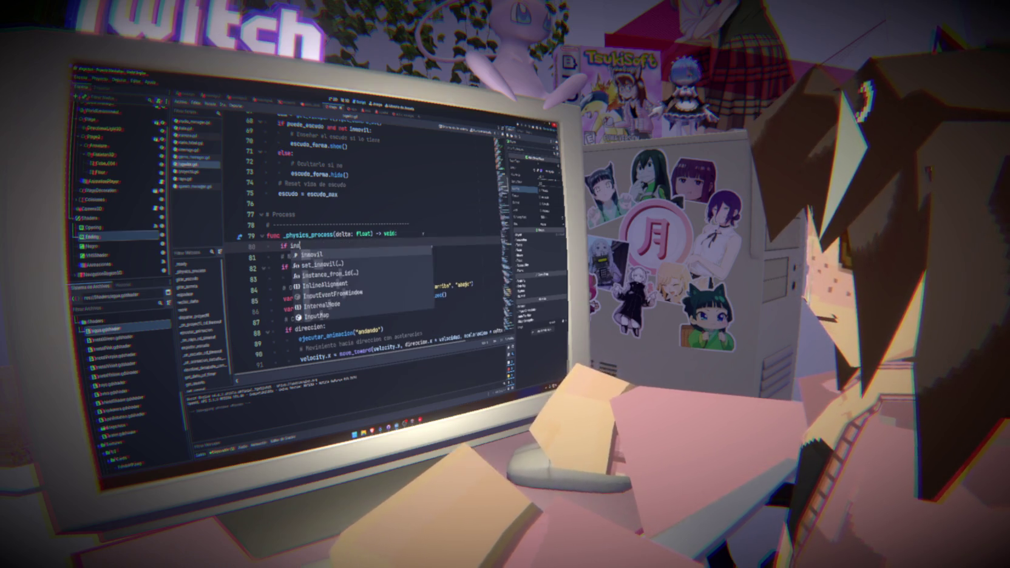
type("ejecutar_animacion(\"quieto\")")
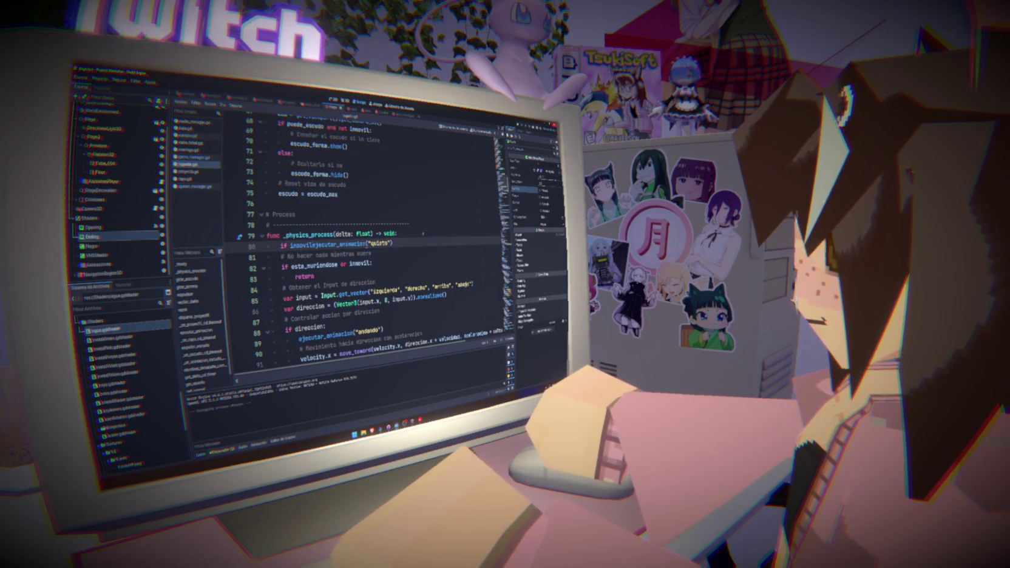
key("ctrl+Left")
key("ctrl+Left")
key("ctrl+Left")
type(":")
key("Return")
key("End")
key("Return")
type("return")
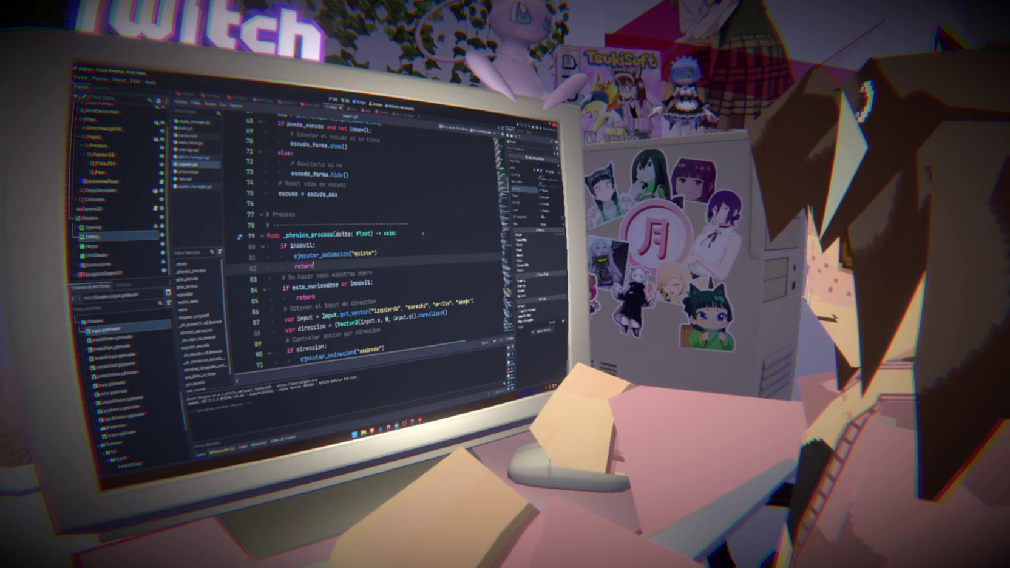
Step: Delete the 'or inmovil' clause from line 84 and launch the game
left_click(372, 286)
key("ctrl+shift+Left")
key("ctrl+shift+Left")
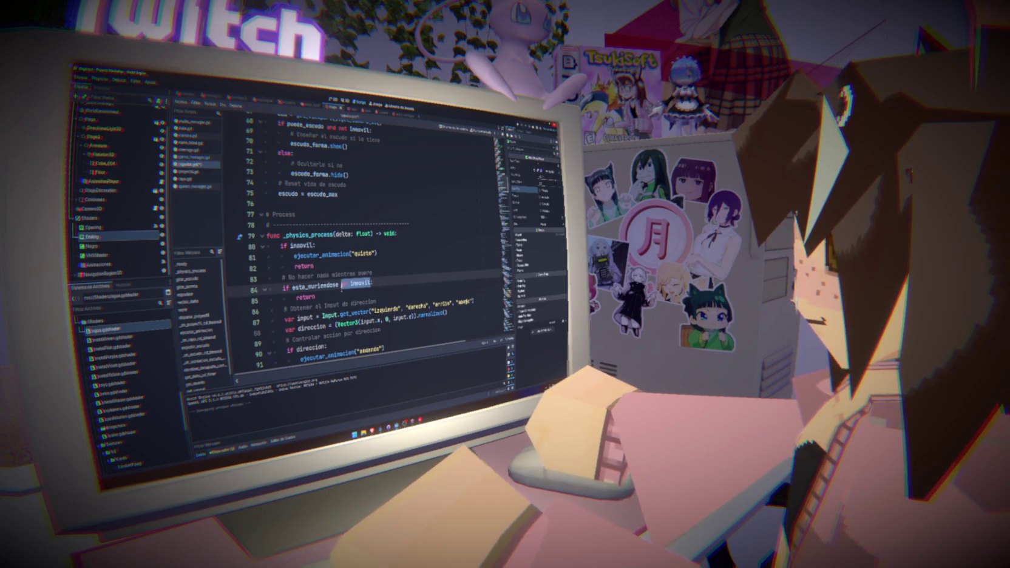
key("BackSpace")
left_click(411, 252)
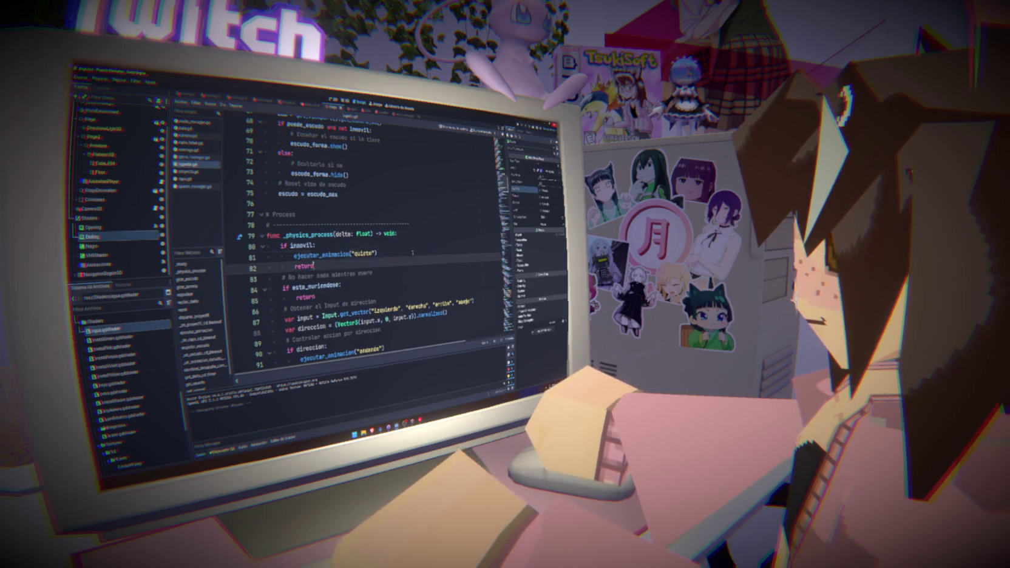
left_click(414, 260)
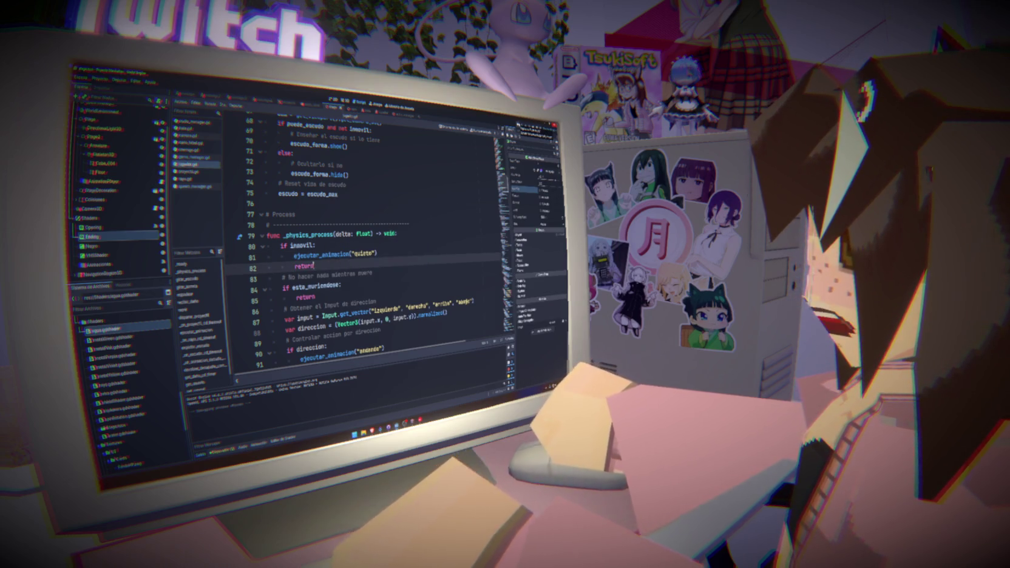
key("F5")
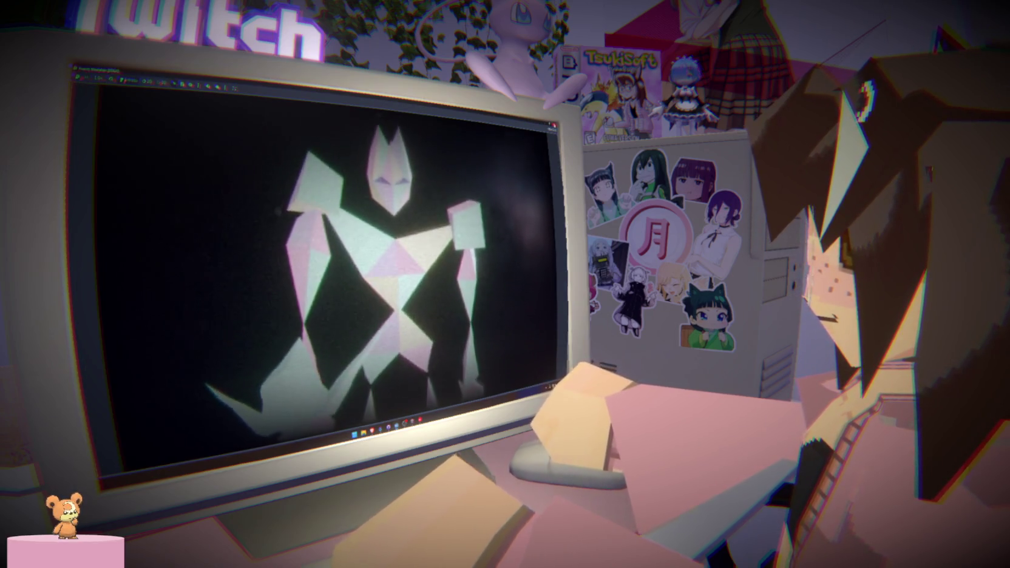
Step: Stop the game, copy the ejecutar_animacion("quieto") call, and relaunch the playtest
key("F8")
left_click_drag(295, 253, 377, 252)
scroll(323, 275, "up", 5)
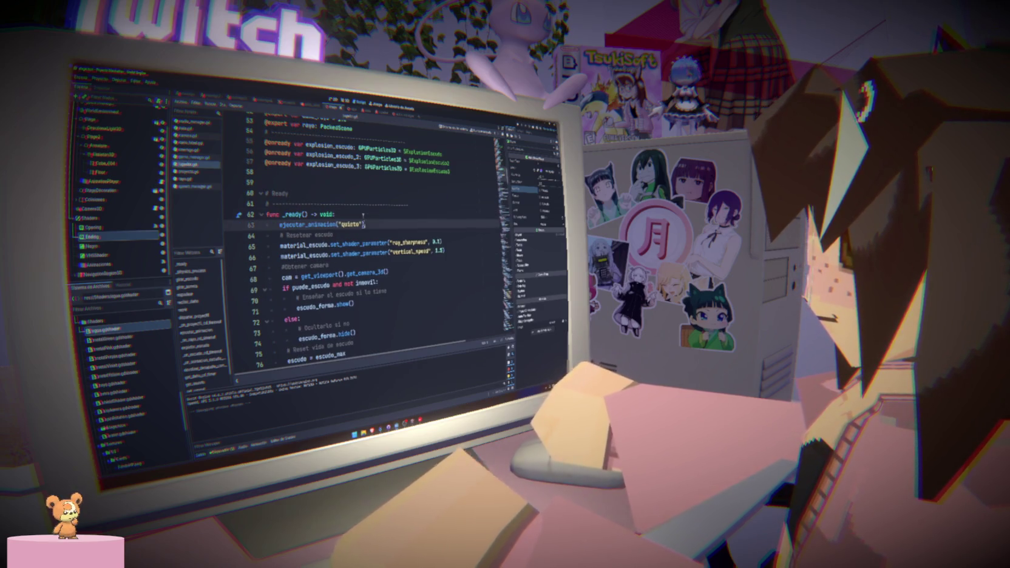
key("F5")
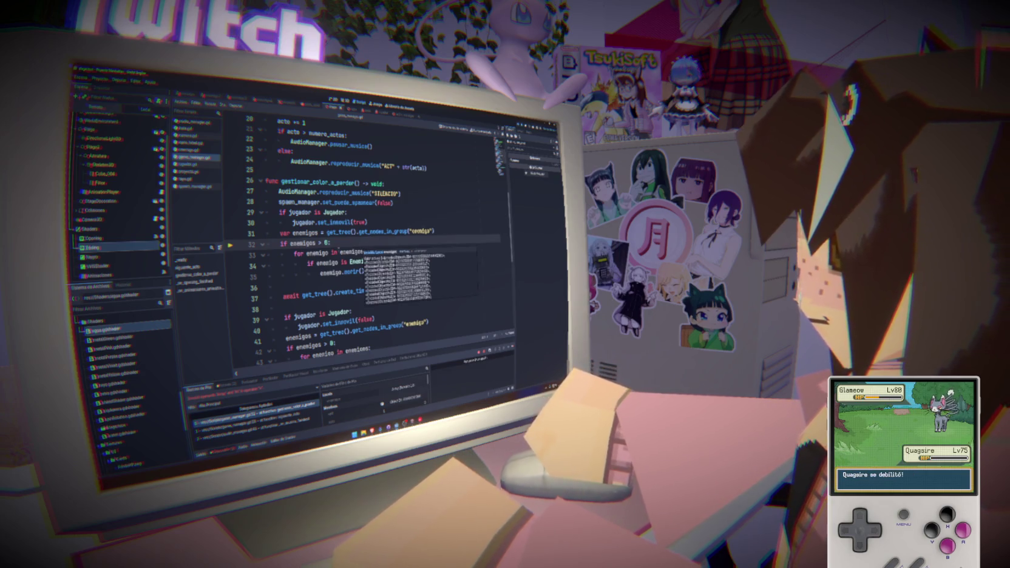
Step: Stop debugging, change both enemy-count checks to enemigos.size() > 0, and playtest the arena with F5
key("F8")
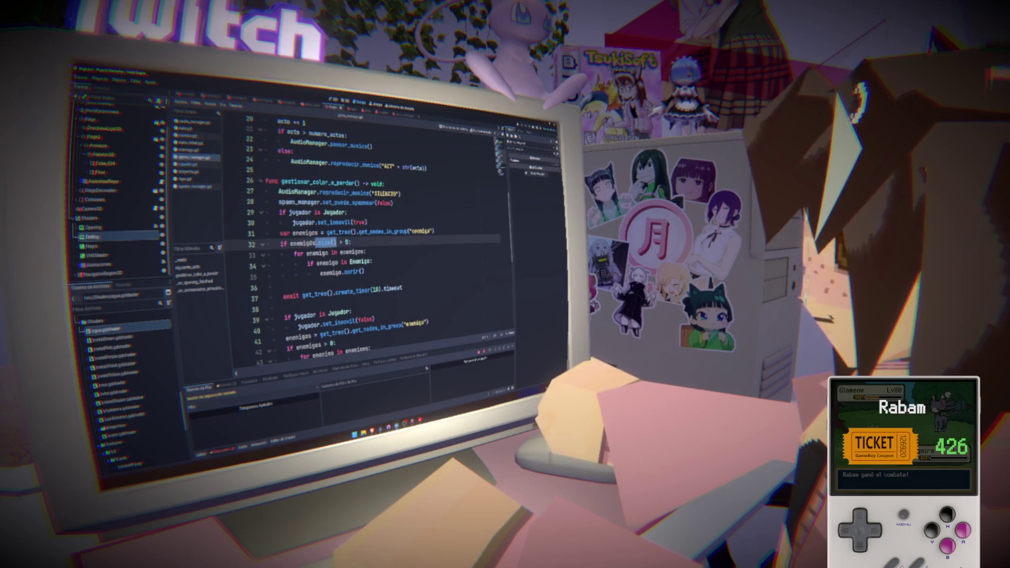
scroll(362, 242, "down", 1)
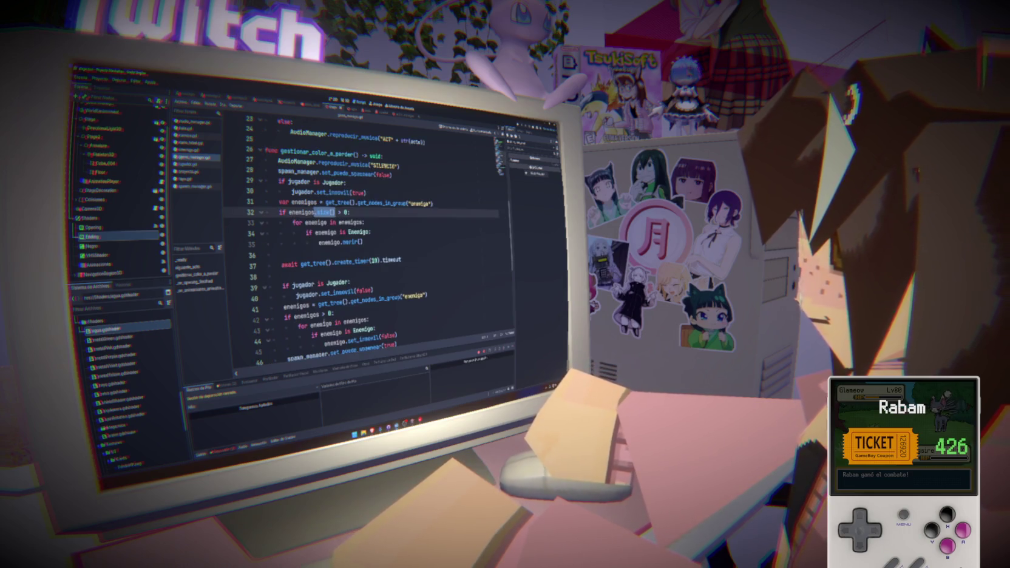
left_click(319, 315)
key("F5")
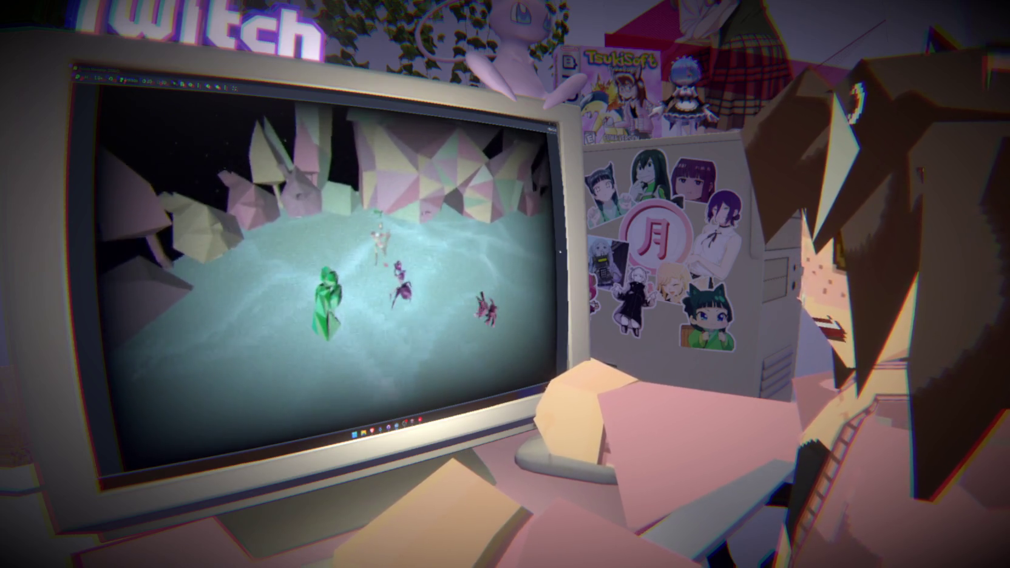
key("F8")
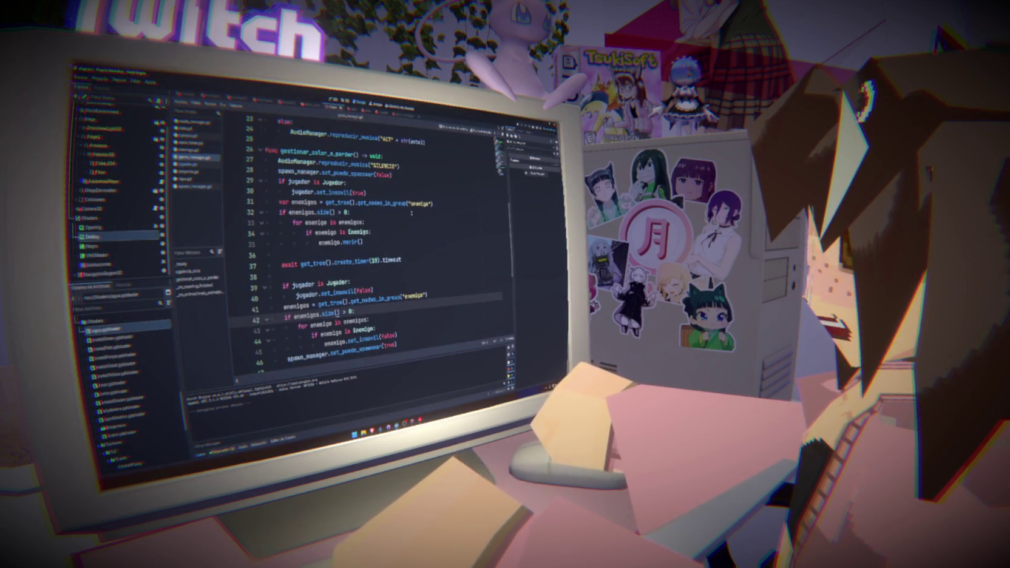
Step: In the 3D view, select the Ojito node and expand its particle property sections
key("ctrl+F2")
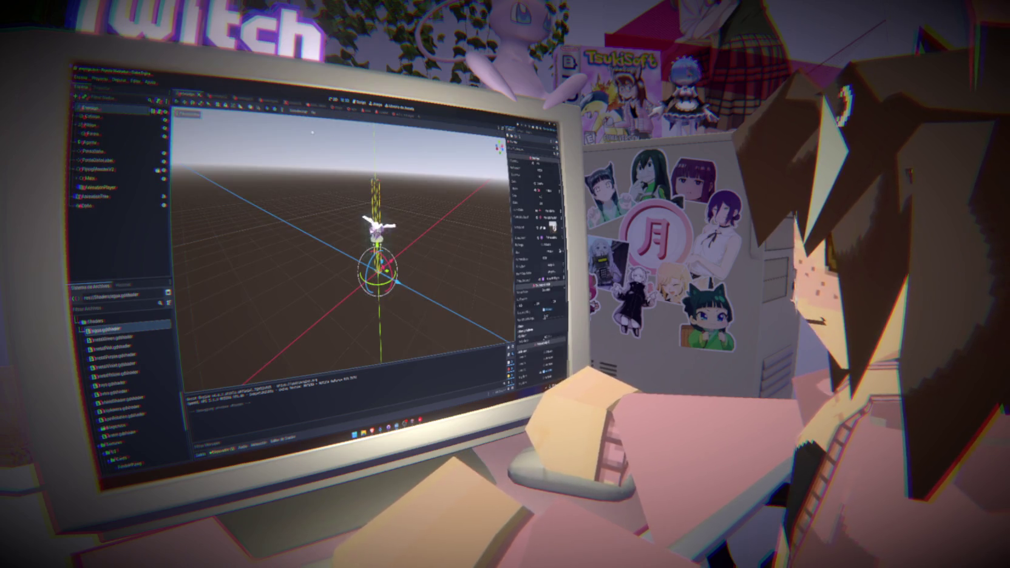
left_click(85, 205)
left_click(537, 164)
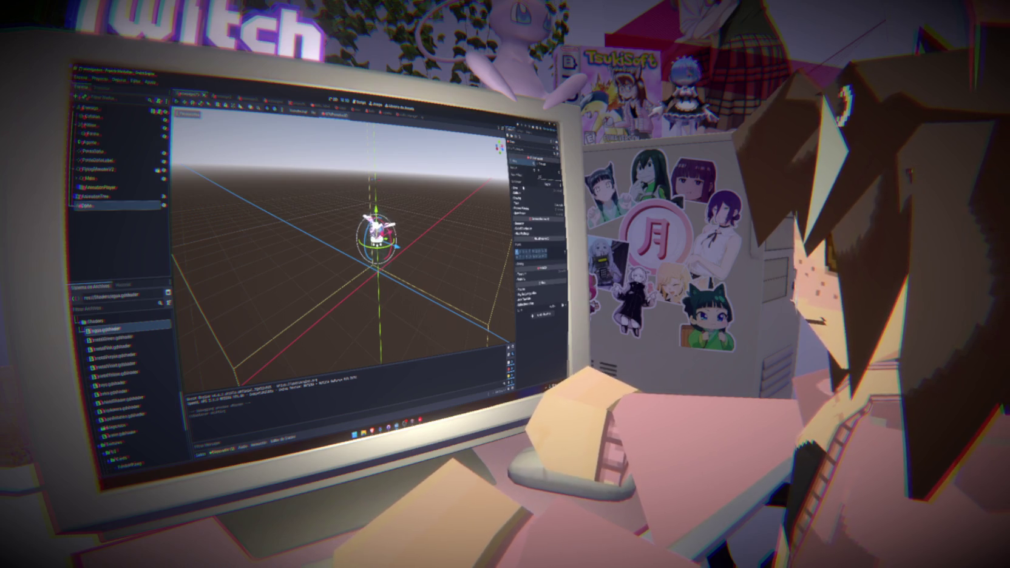
left_click_drag(340, 243, 282, 231)
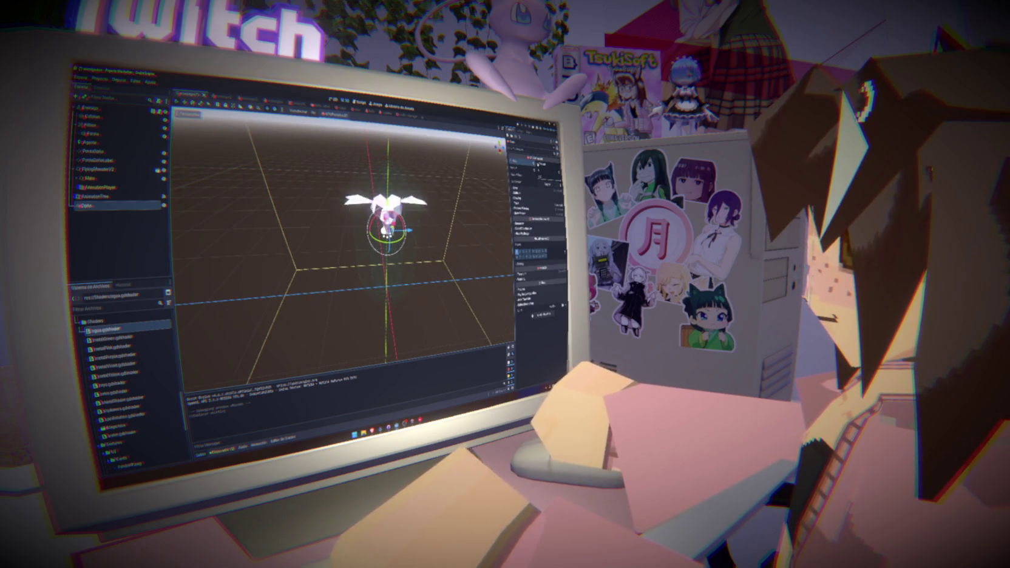
left_click(534, 191)
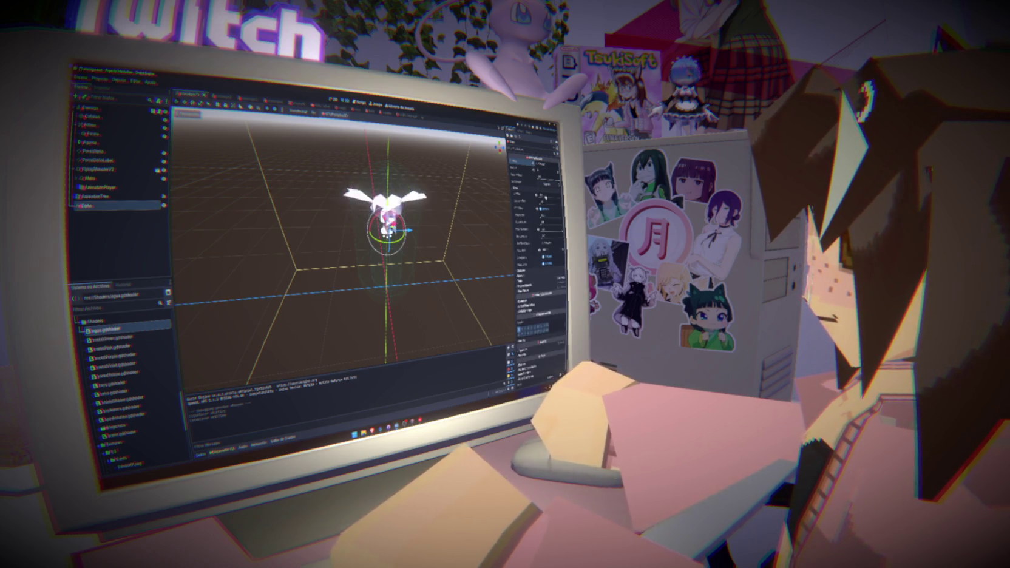
left_click(520, 222)
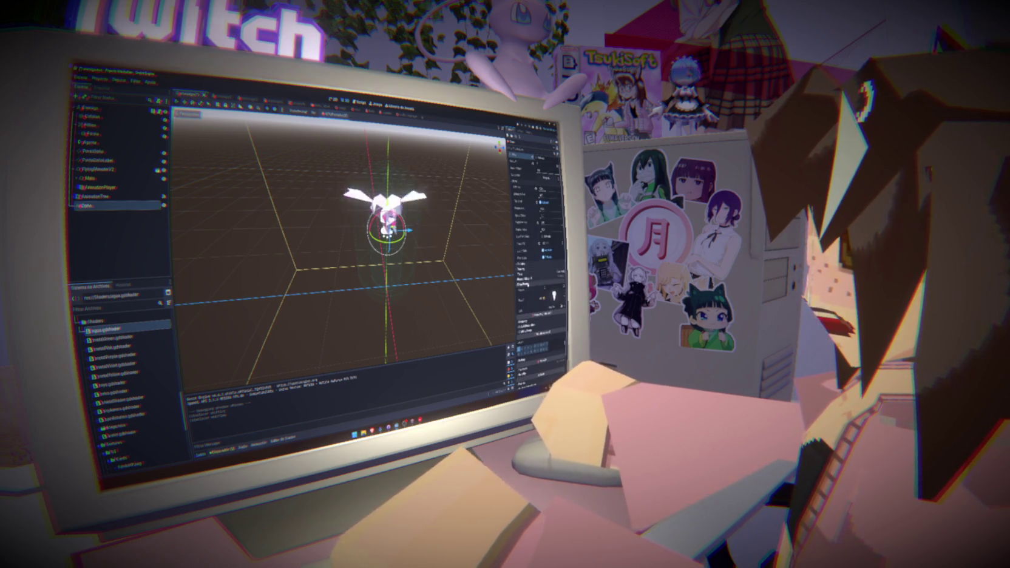
Step: Give the particle texture a new circular GradientTexture2D tinted magenta
left_click(534, 282)
left_click(557, 186)
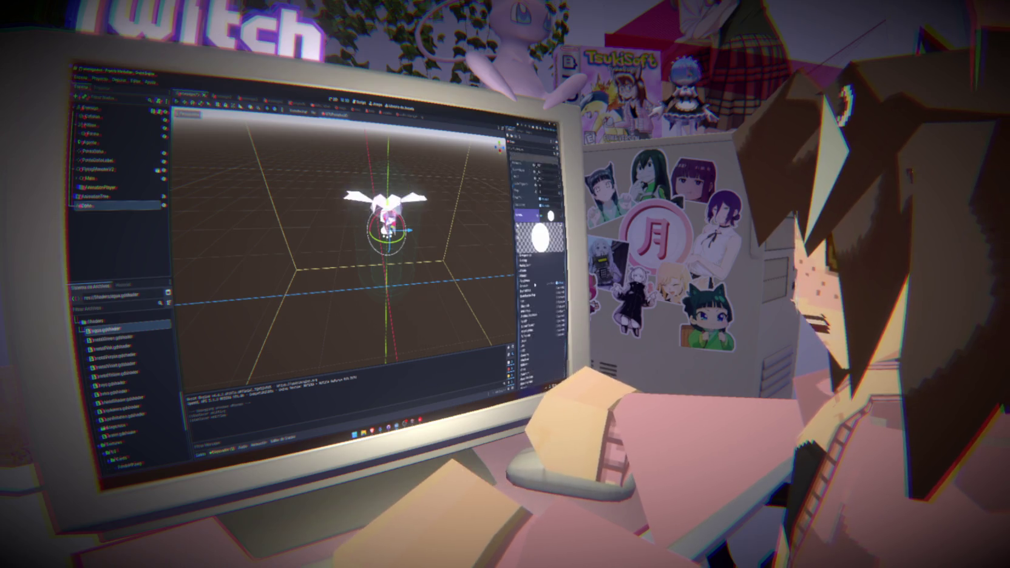
left_click(537, 240)
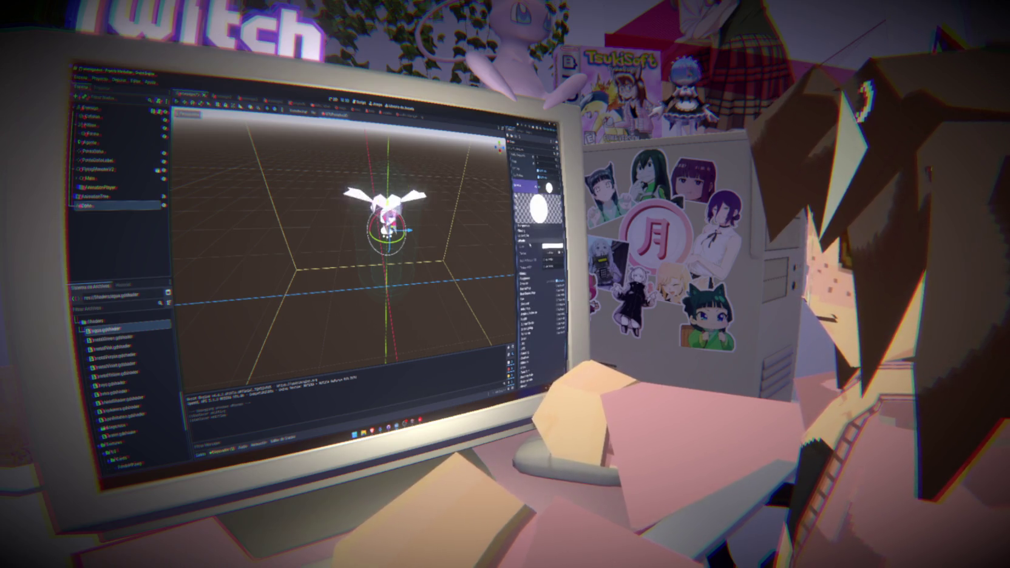
left_click(542, 303)
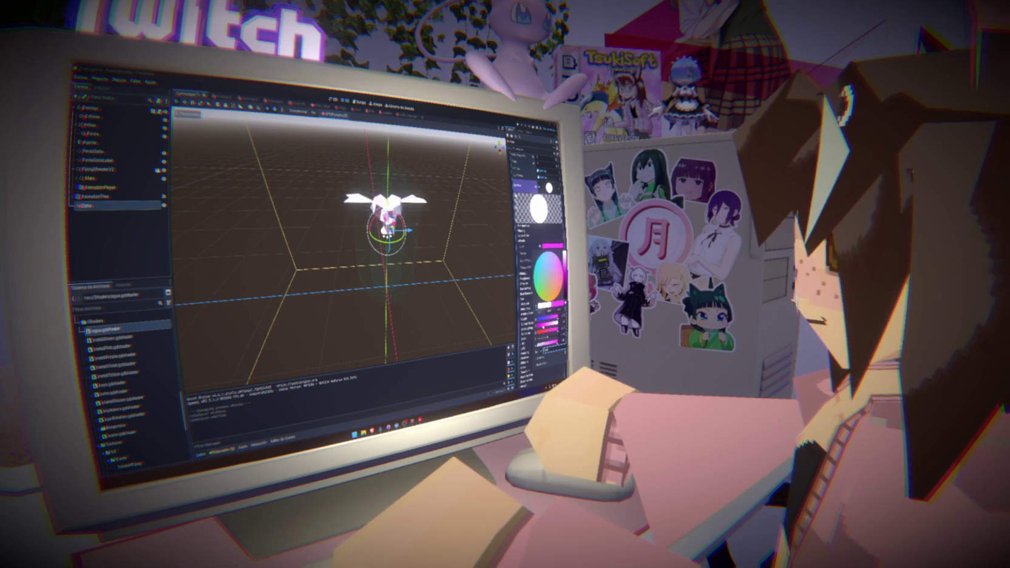
key("Escape")
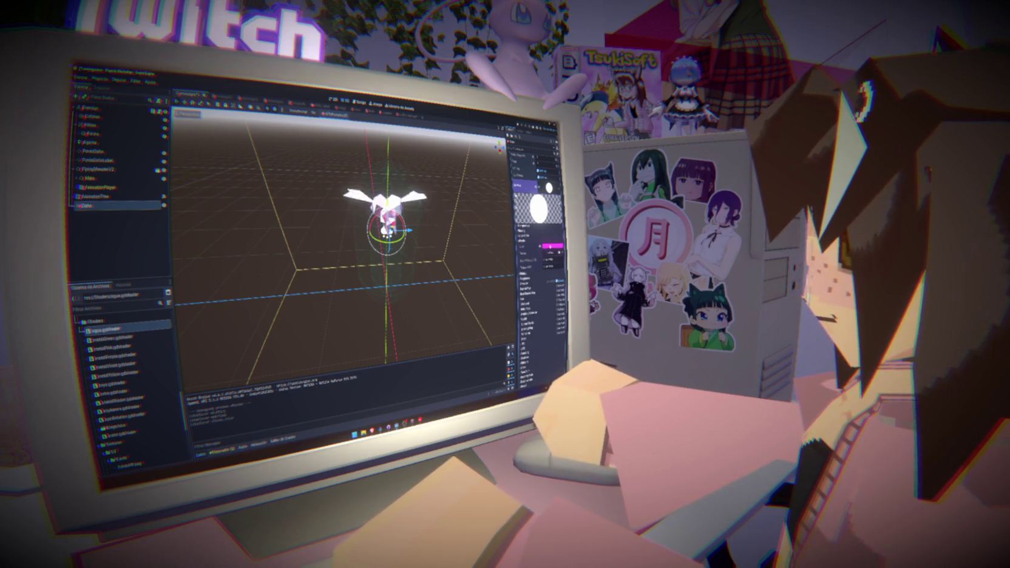
left_click(551, 245)
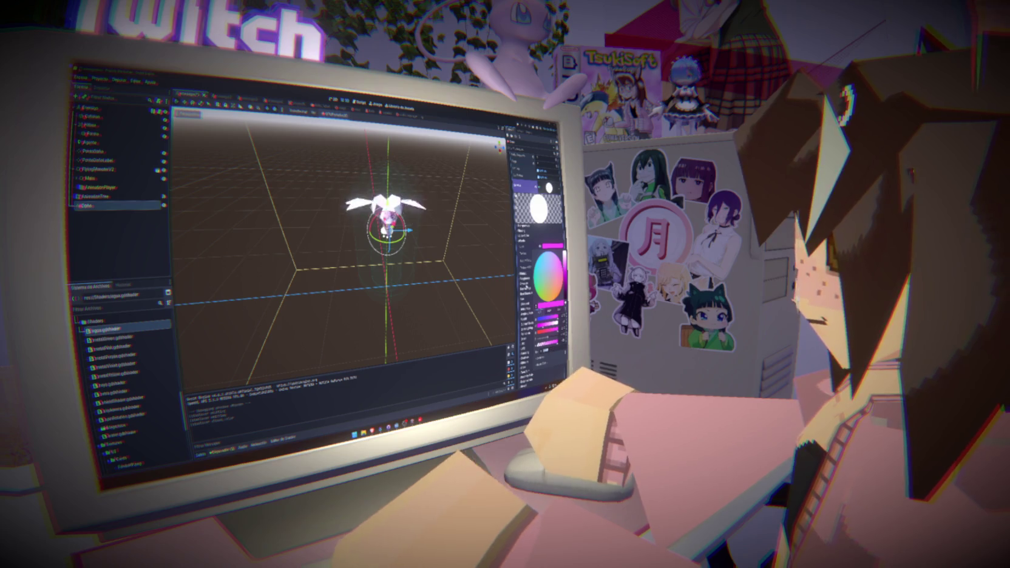
key("Escape")
left_click(551, 246)
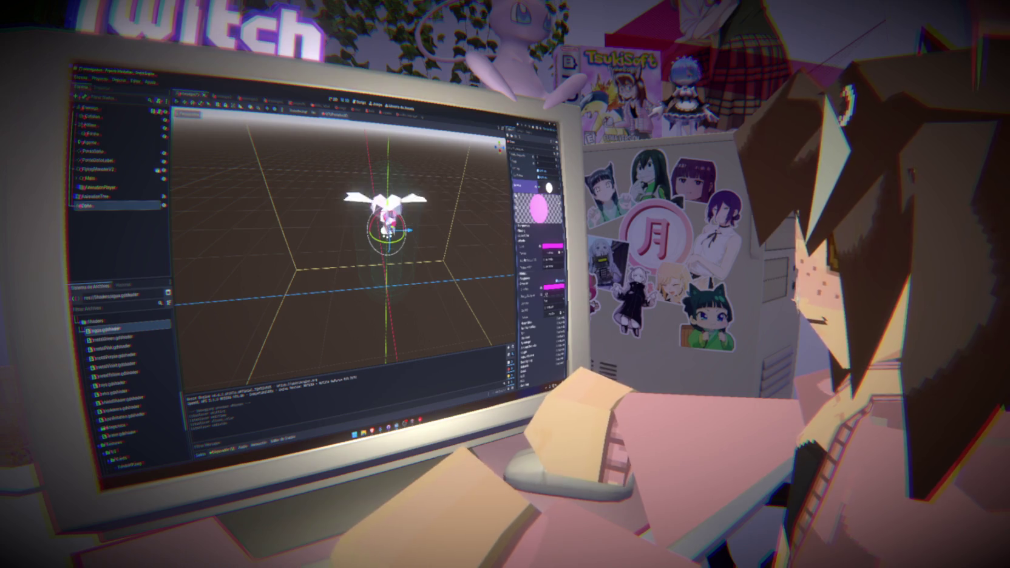
left_click(540, 267)
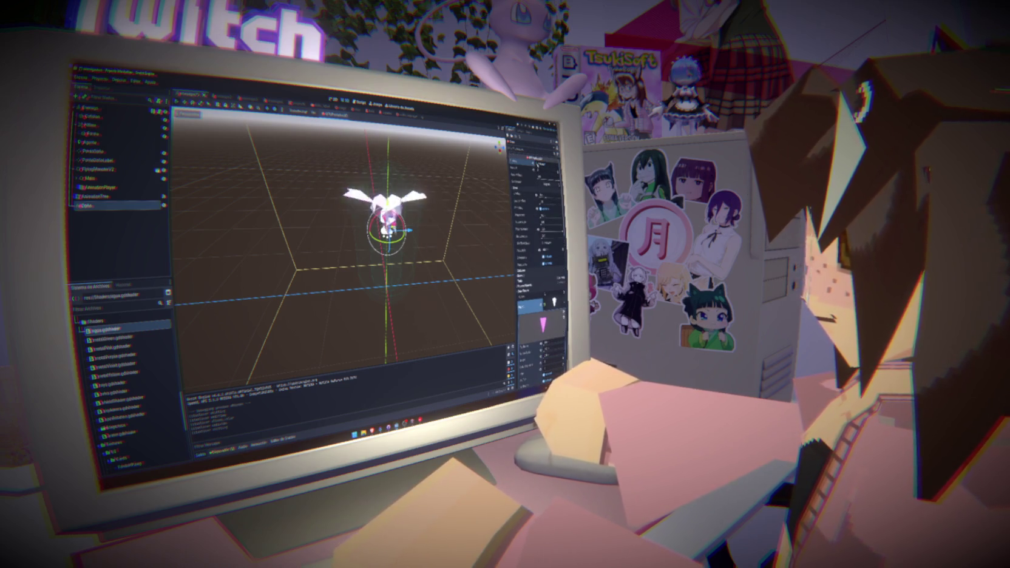
Step: Review the remaining particle settings, then select the Daño node in the character scene
scroll(376, 243, "down", 3)
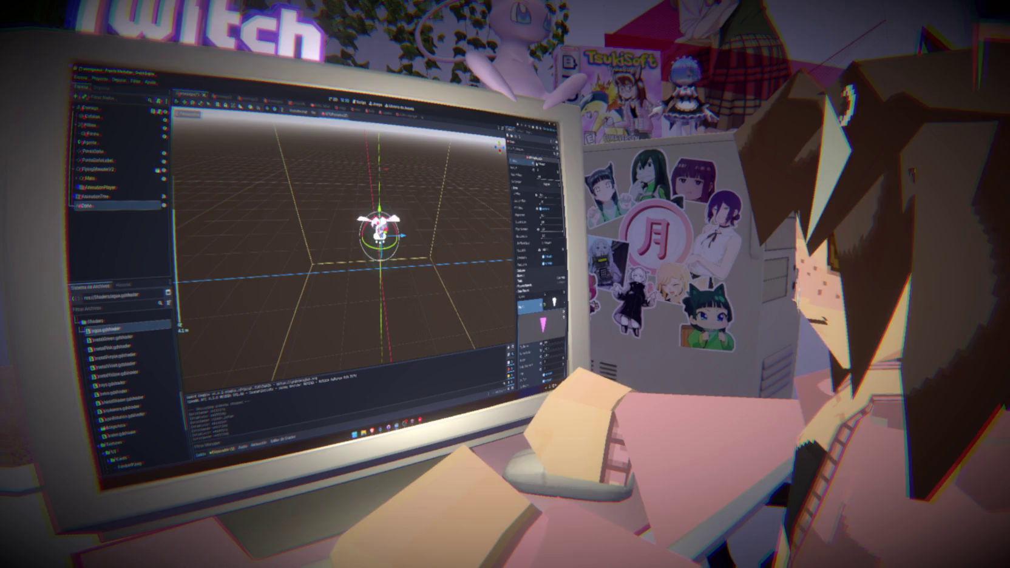
scroll(537, 255, "down", 5)
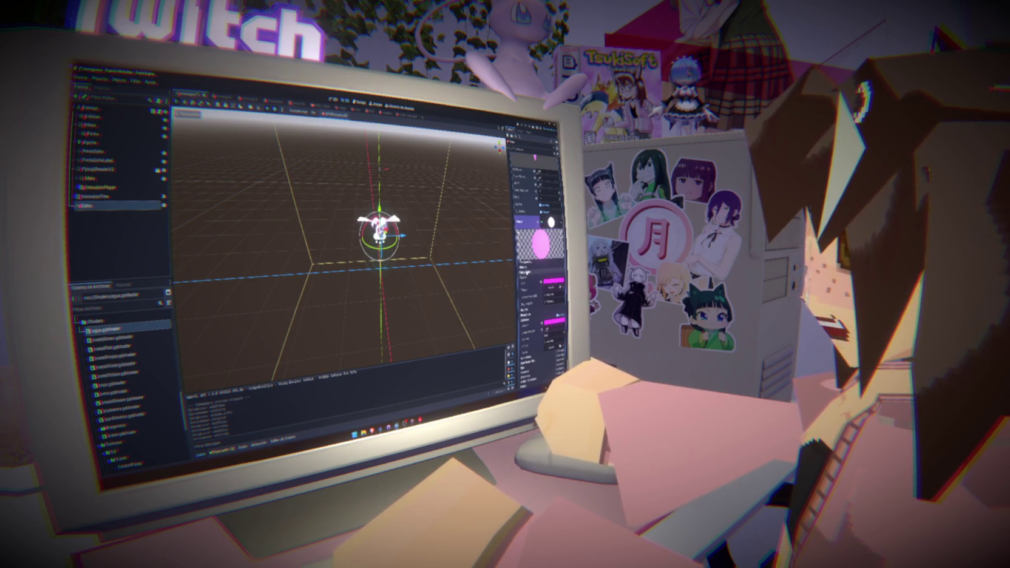
scroll(540, 255, "down", 5)
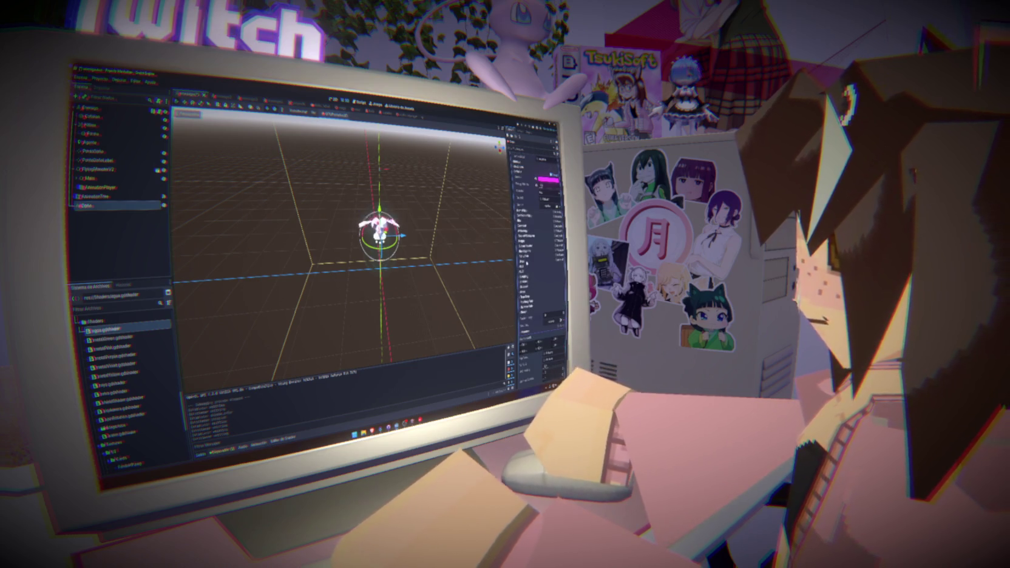
scroll(540, 255, "down", 3)
scroll(540, 255, "up", 5)
scroll(540, 255, "down", 5)
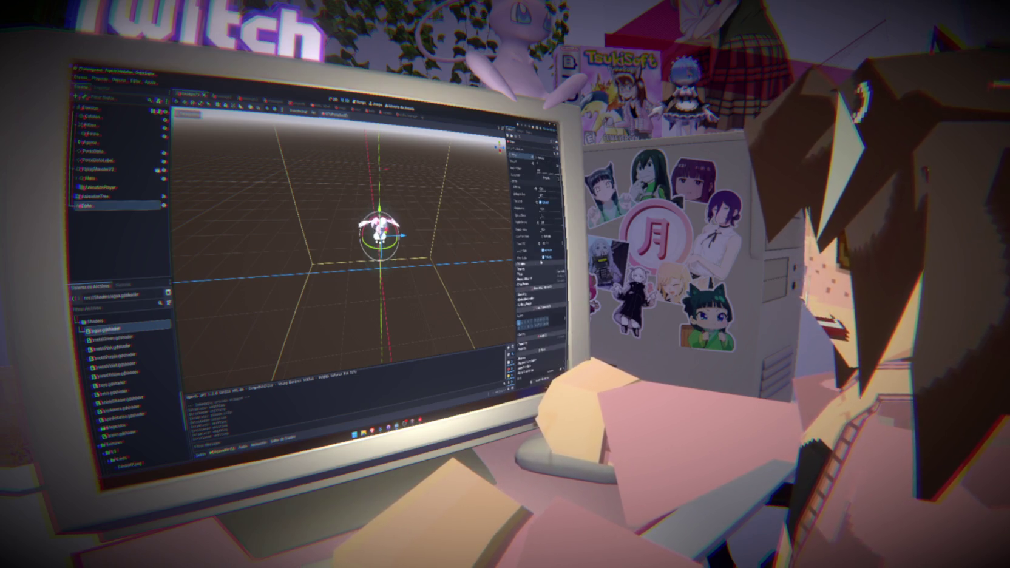
left_click(537, 224)
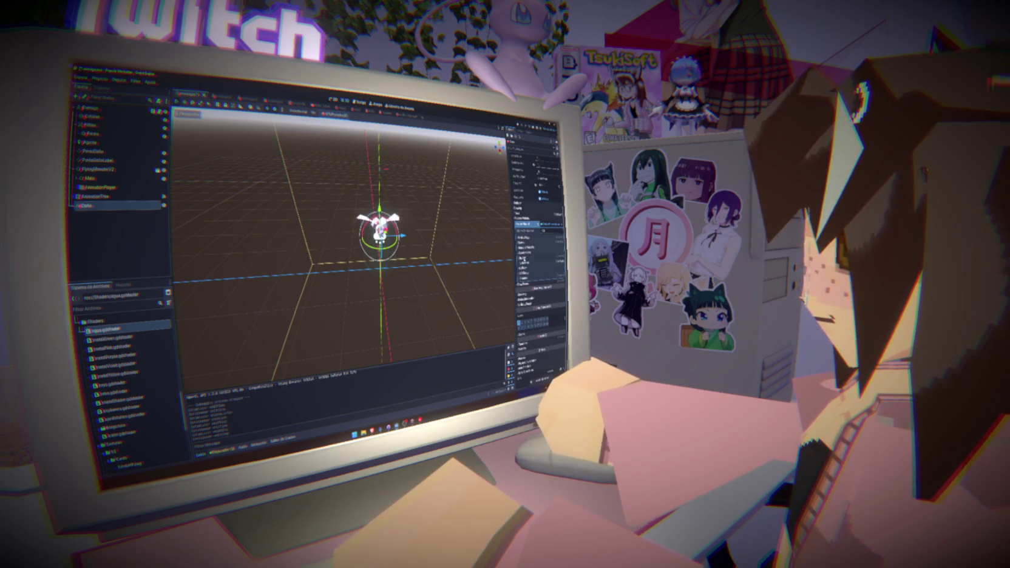
left_click(522, 258)
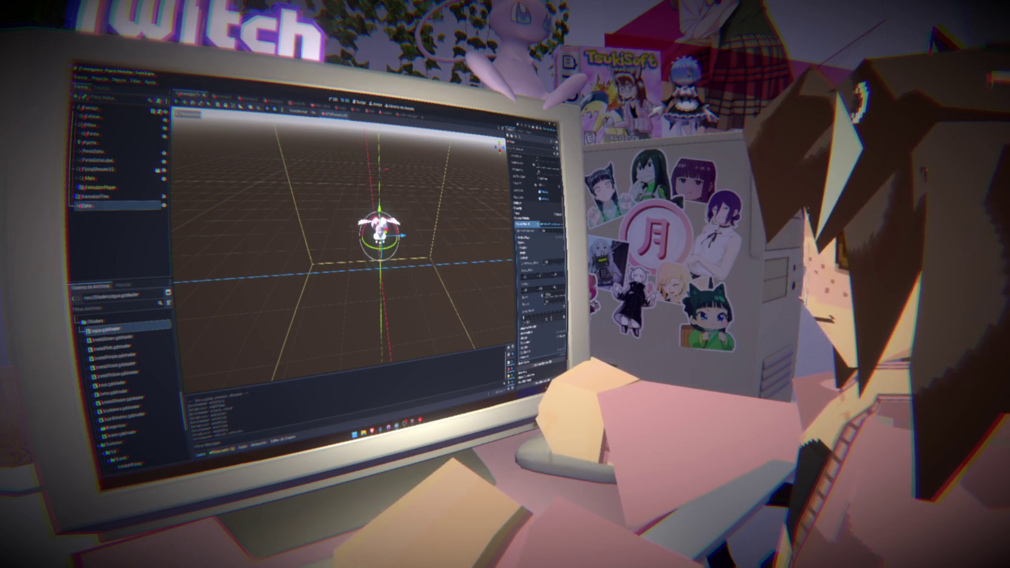
scroll(537, 254, "up", 3)
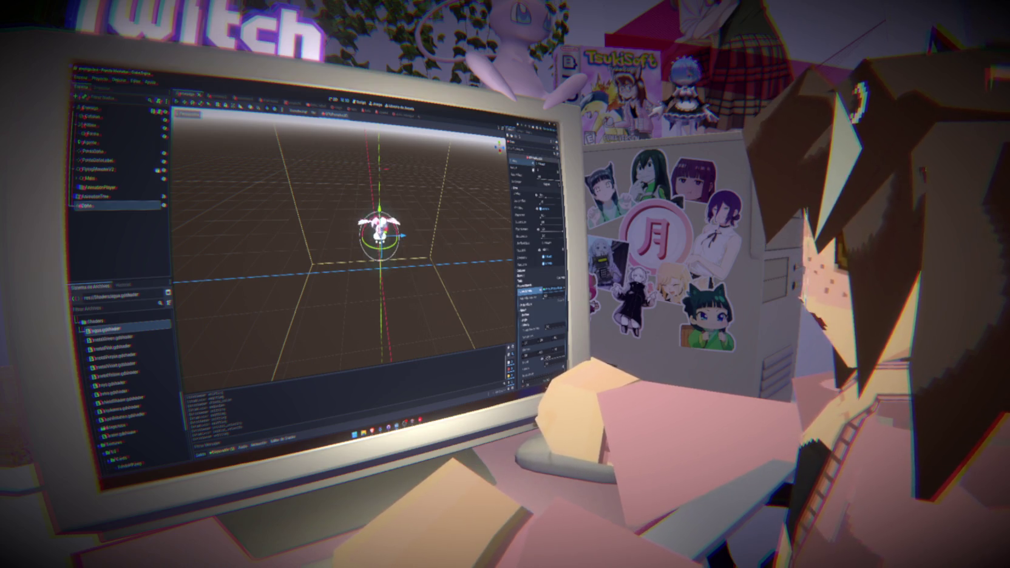
left_click(214, 95)
left_click(86, 224)
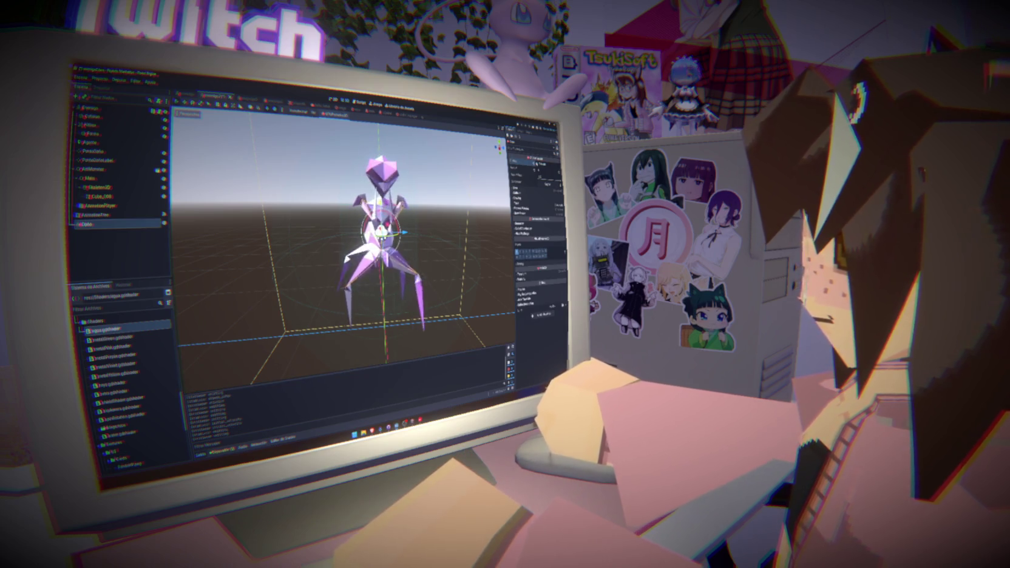
Step: Save the character scene with Ctrl+S and go back to the particle effect scene
scroll(342, 243, "down", 3)
scroll(343, 255, "up", 1)
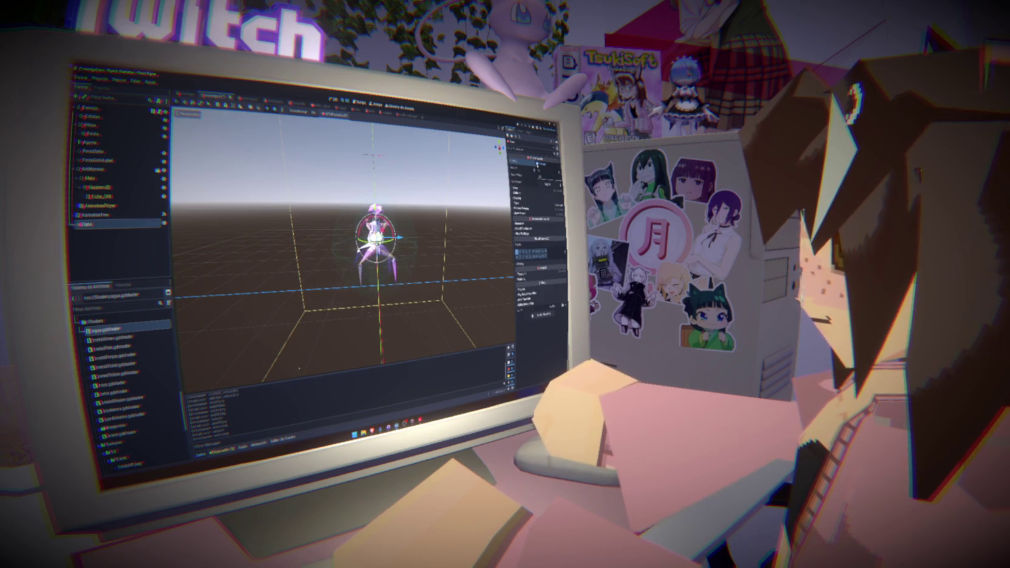
key("ctrl+s")
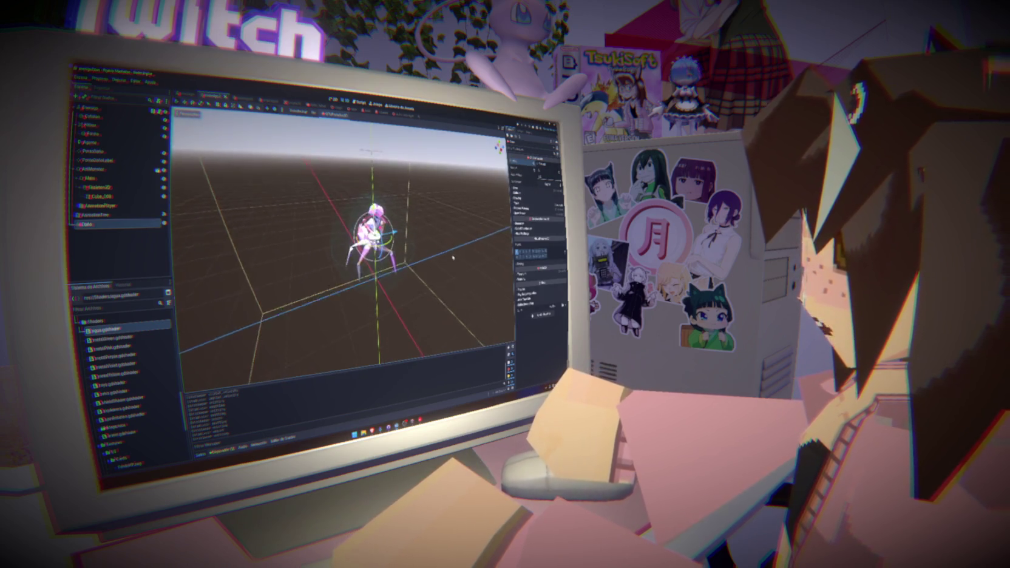
left_click(380, 230)
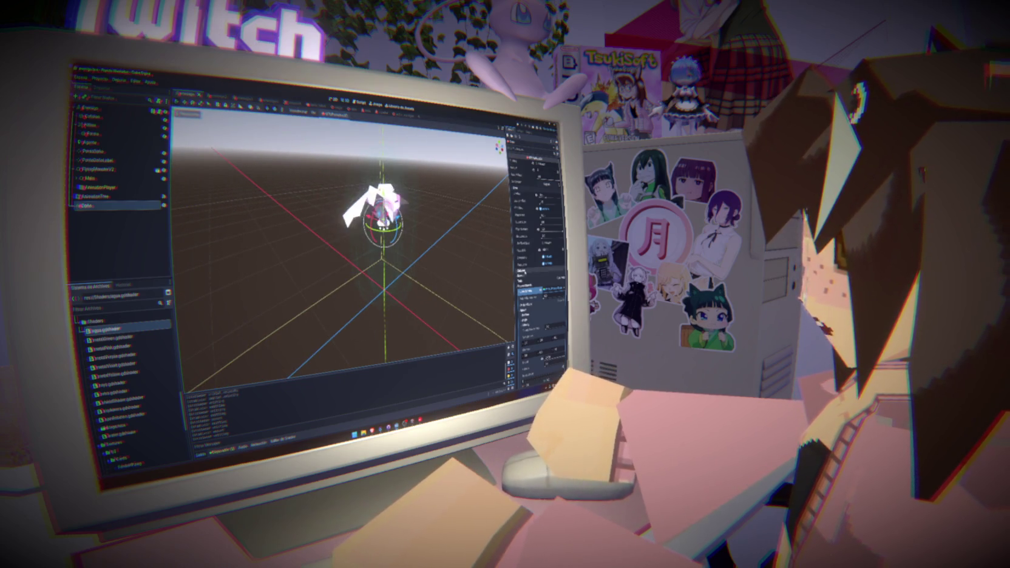
Step: Expand the particle's mesh settings and inspect its pink colour in the picker
left_click(534, 290)
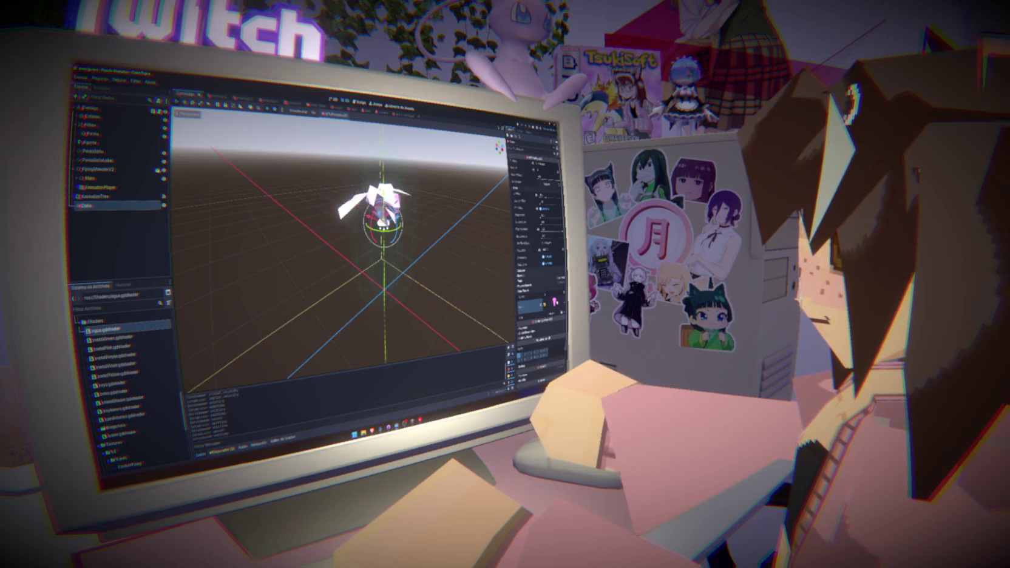
scroll(537, 255, "down", 5)
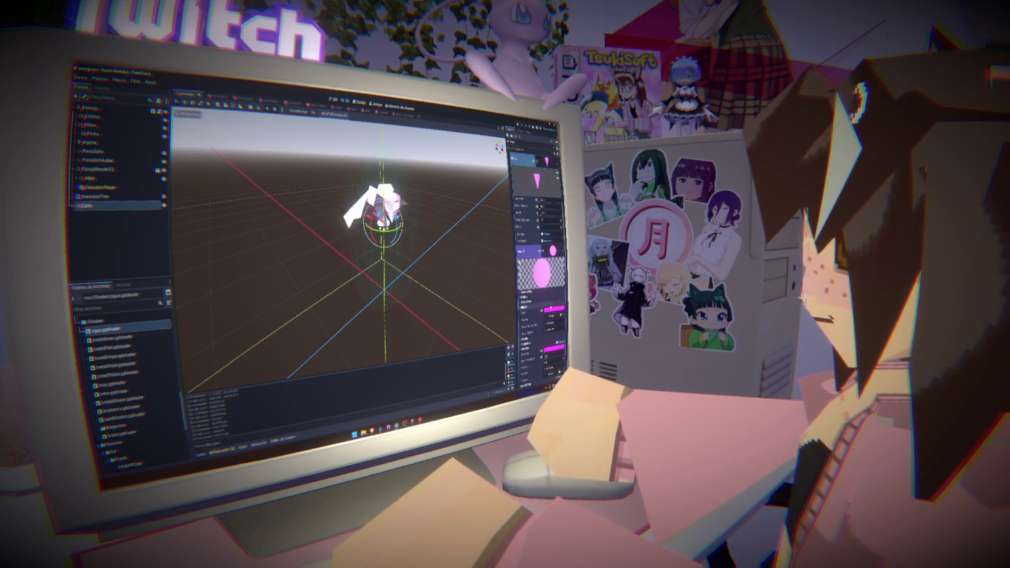
left_click(549, 308)
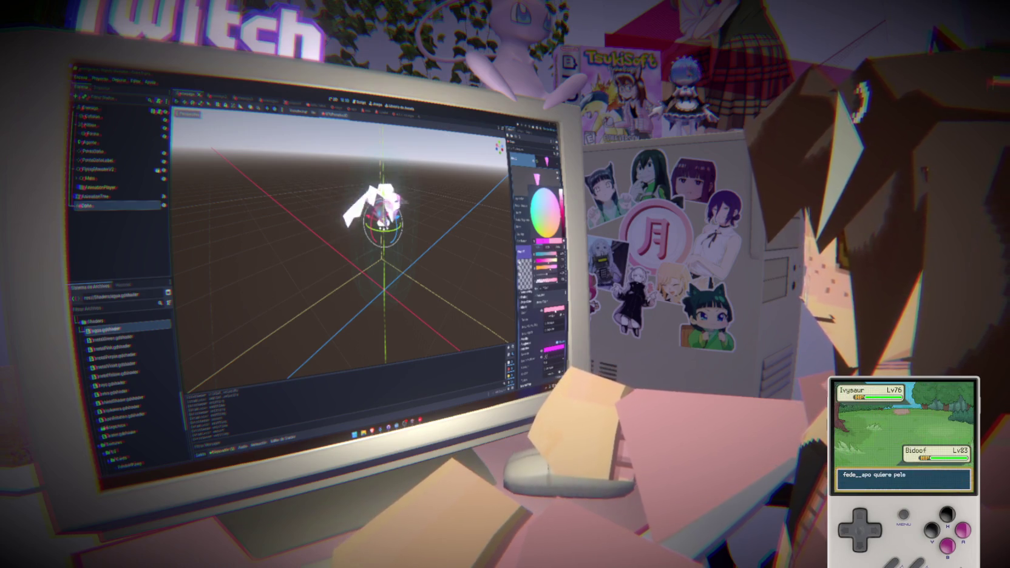
scroll(543, 255, "up", 3)
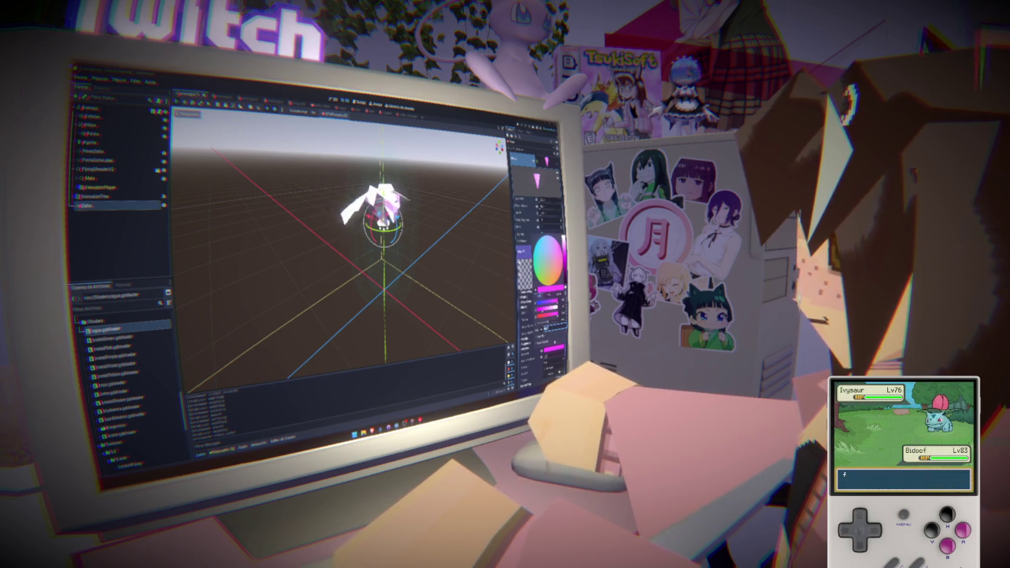
key("Escape")
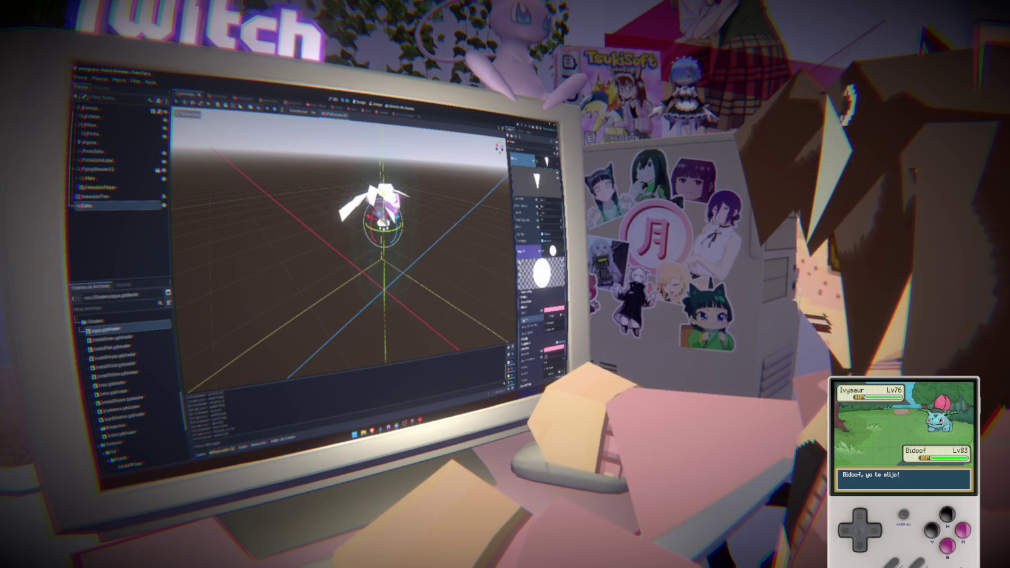
Step: Switch to the other open scene and bring up game_manager.gd in the script editor
scroll(539, 243, "up", 5)
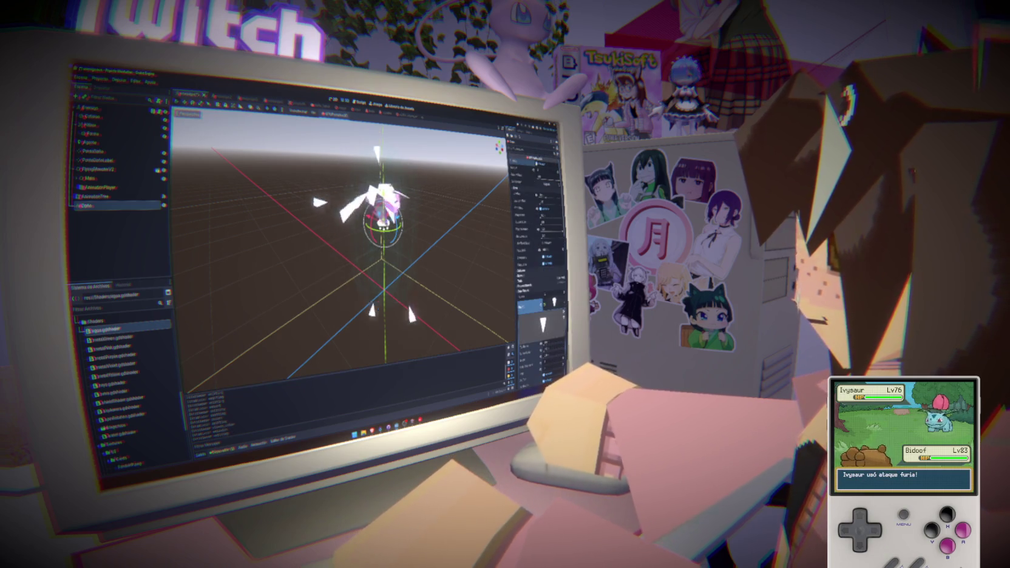
scroll(538, 255, "down", 5)
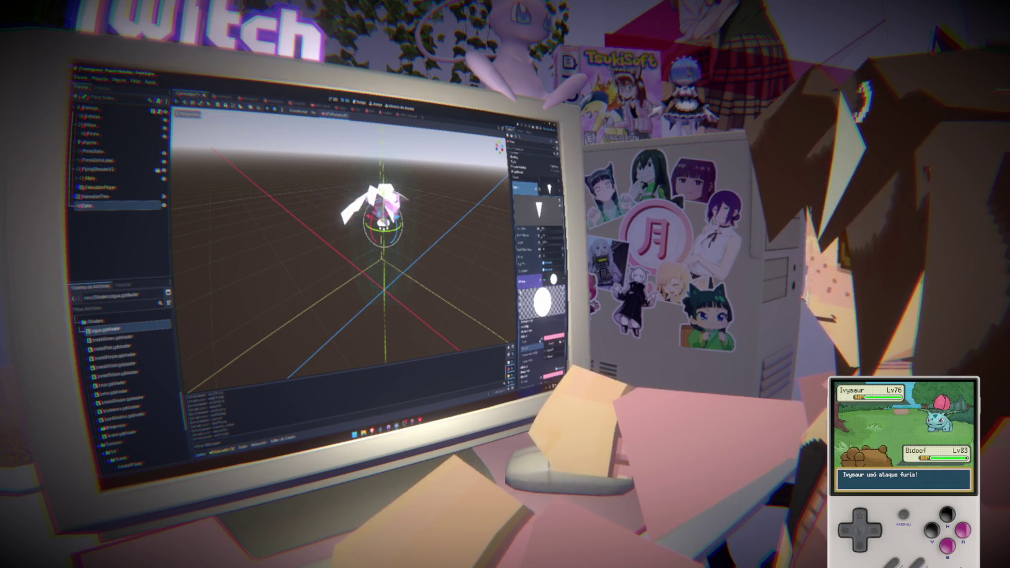
scroll(538, 255, "down", 4)
scroll(539, 255, "up", 2)
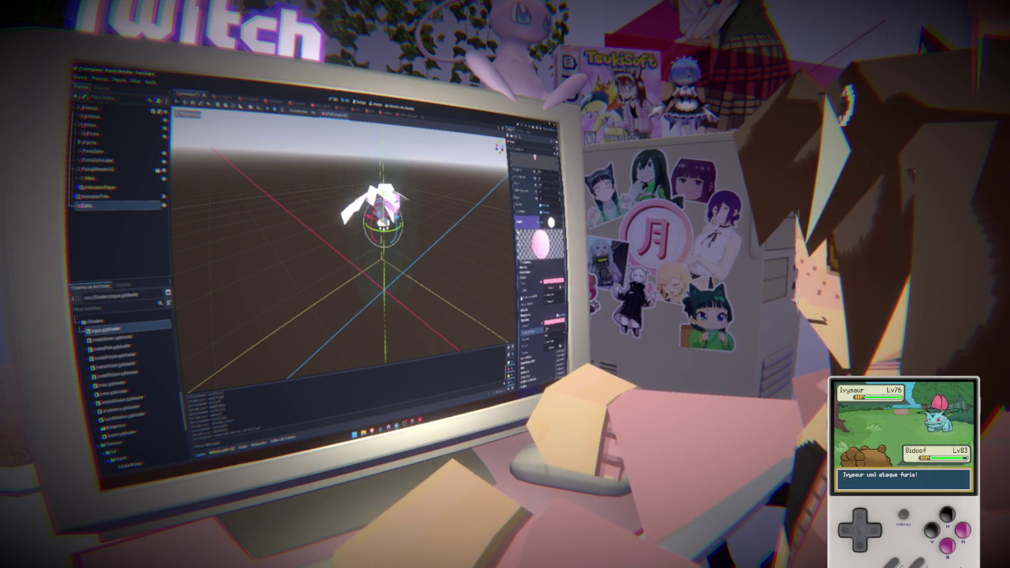
scroll(538, 255, "up", 3)
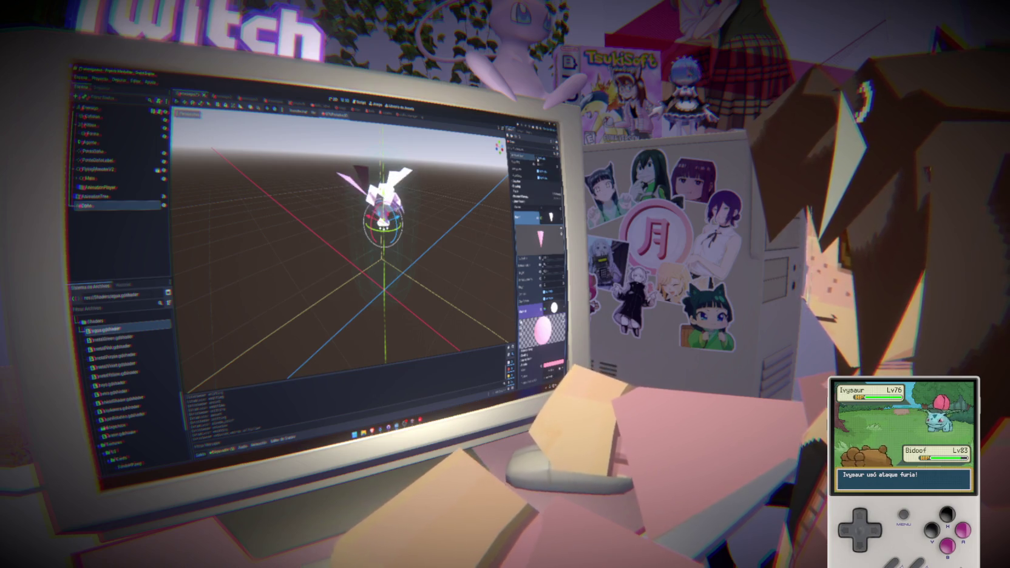
scroll(539, 273, "up", 1)
scroll(539, 273, "up", 3)
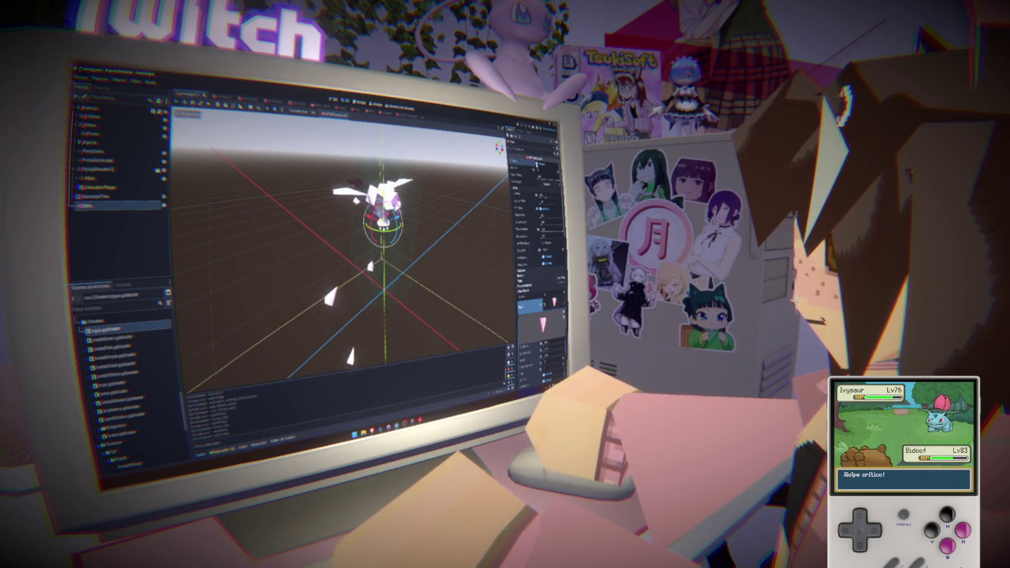
left_click(212, 95)
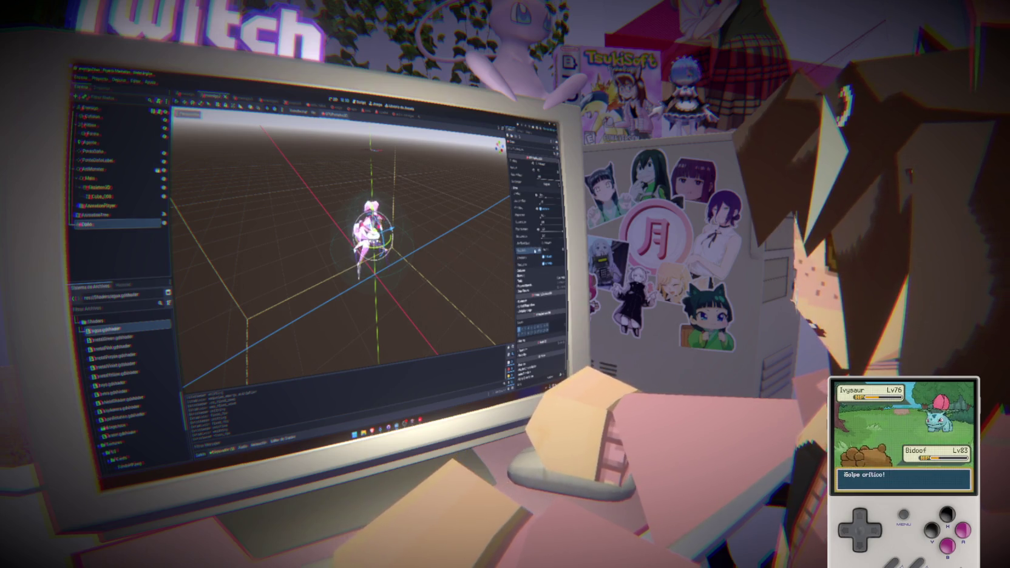
left_click(359, 102)
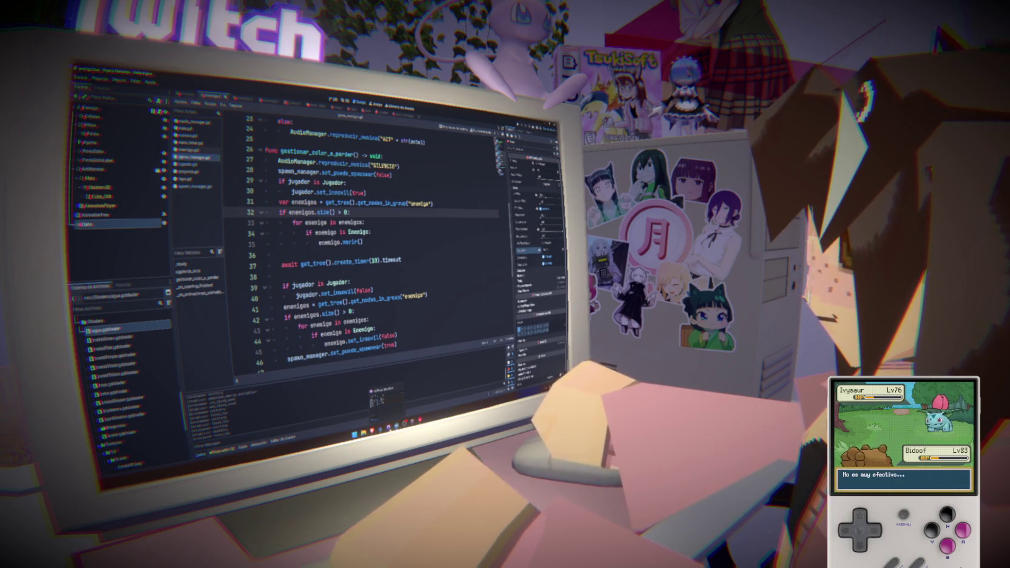
Step: Open jugador.gd and read through the player script from top to bottom
mouse_move(417, 419)
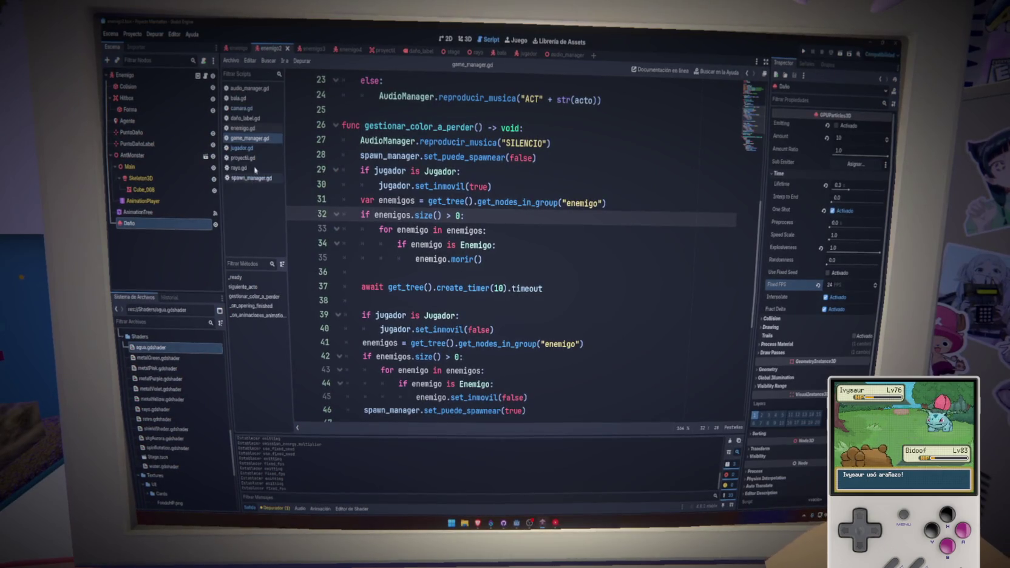
left_click(241, 147)
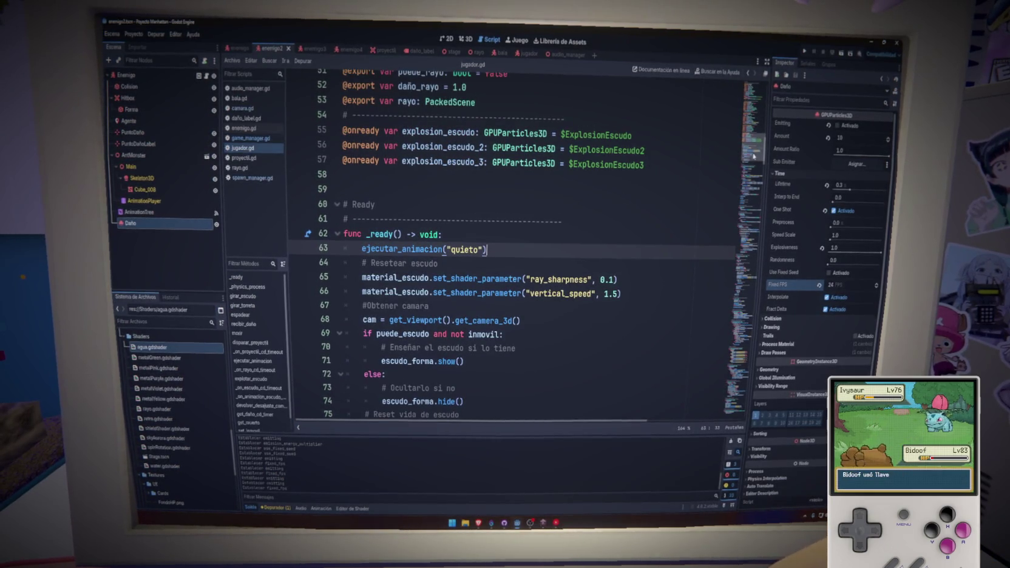
scroll(687, 193, "down", 1)
scroll(687, 193, "down", 5)
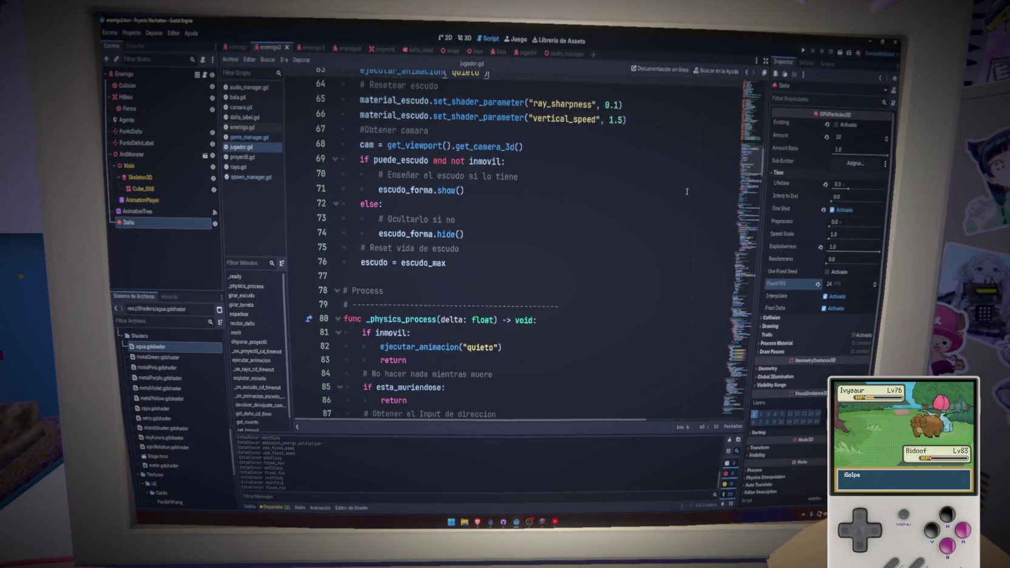
scroll(687, 191, "down", 5)
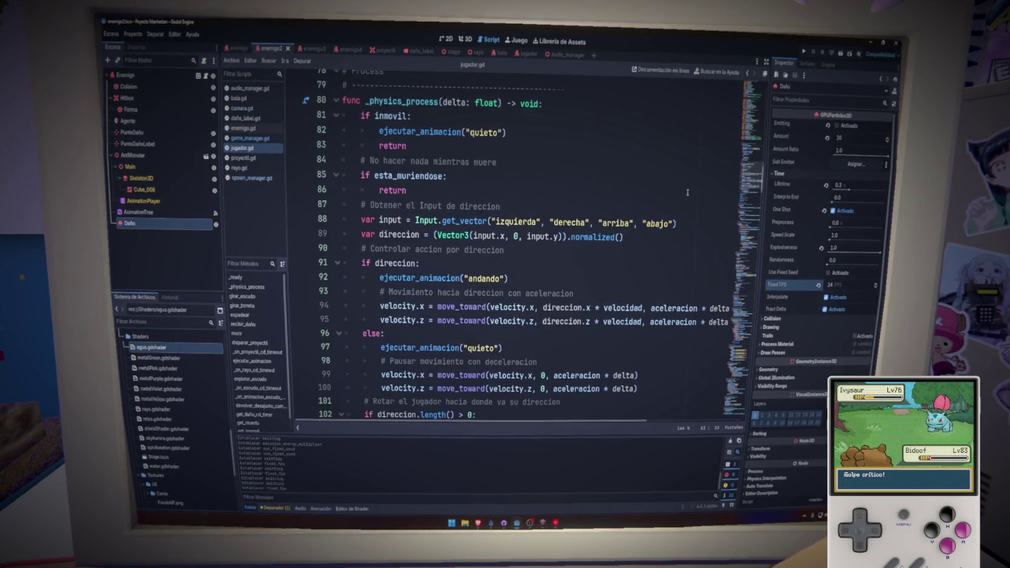
scroll(687, 193, "down", 5)
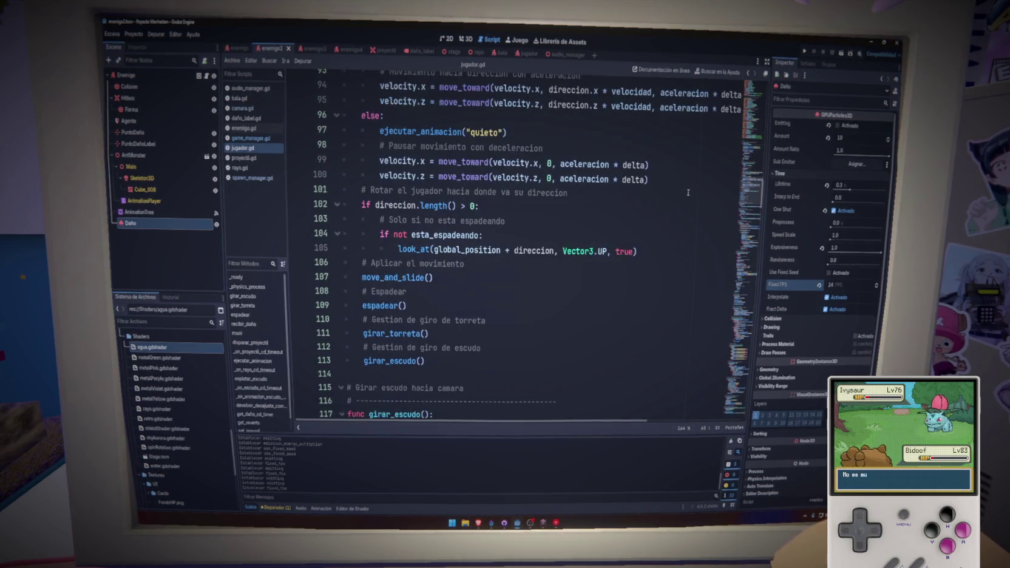
scroll(687, 192, "down", 4)
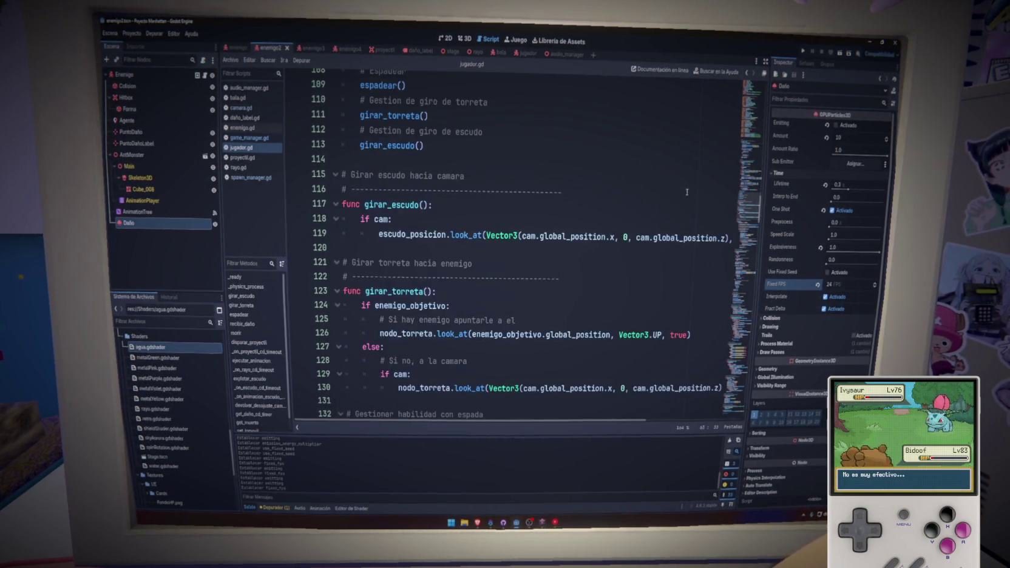
scroll(688, 193, "down", 7)
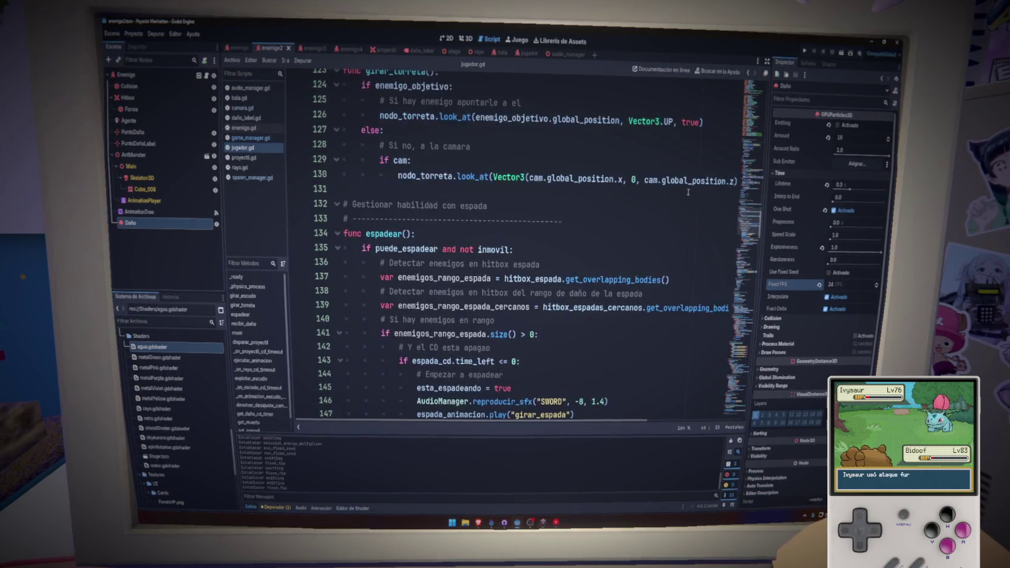
scroll(688, 192, "down", 5)
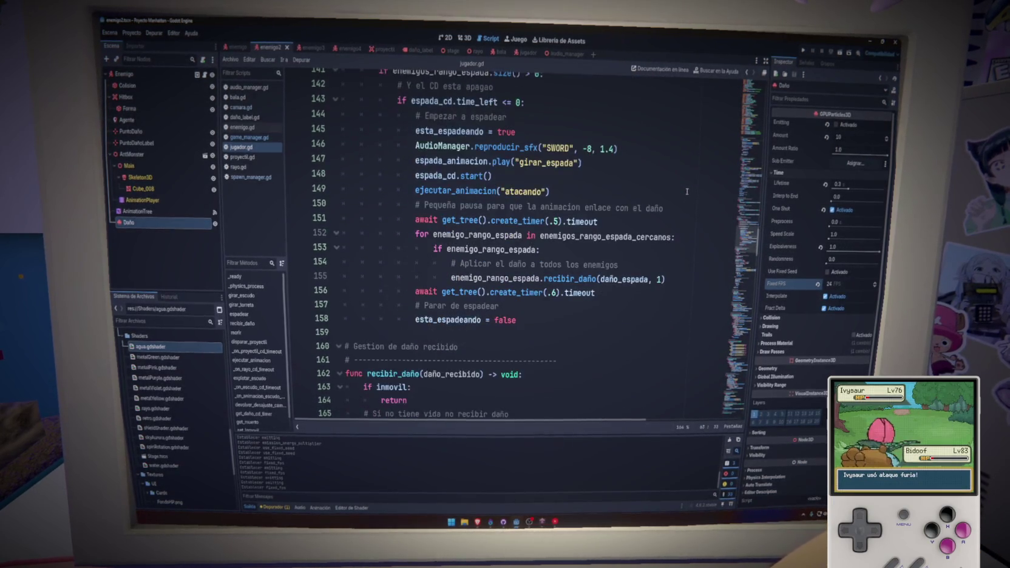
scroll(686, 191, "down", 6)
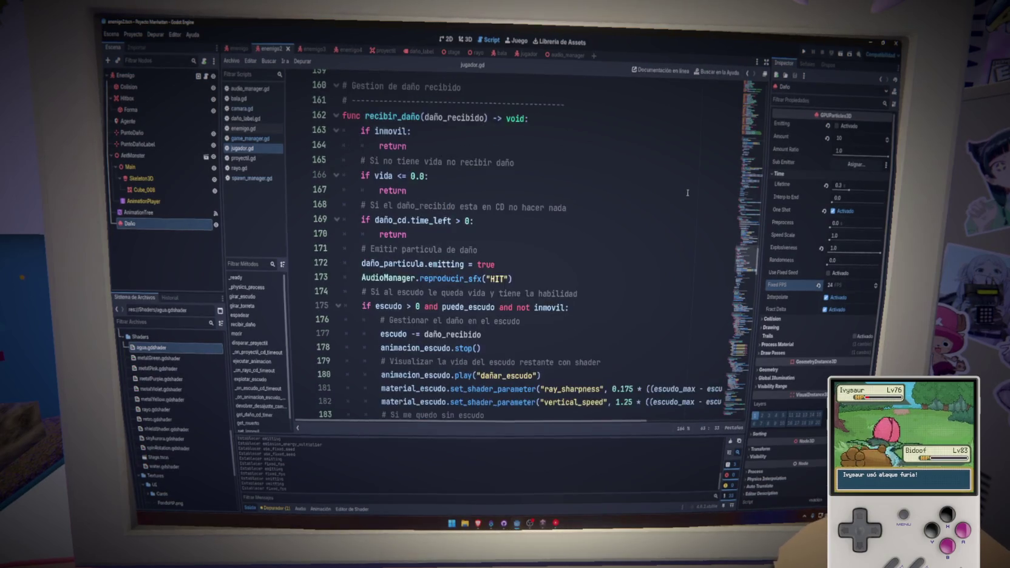
scroll(687, 193, "down", 4)
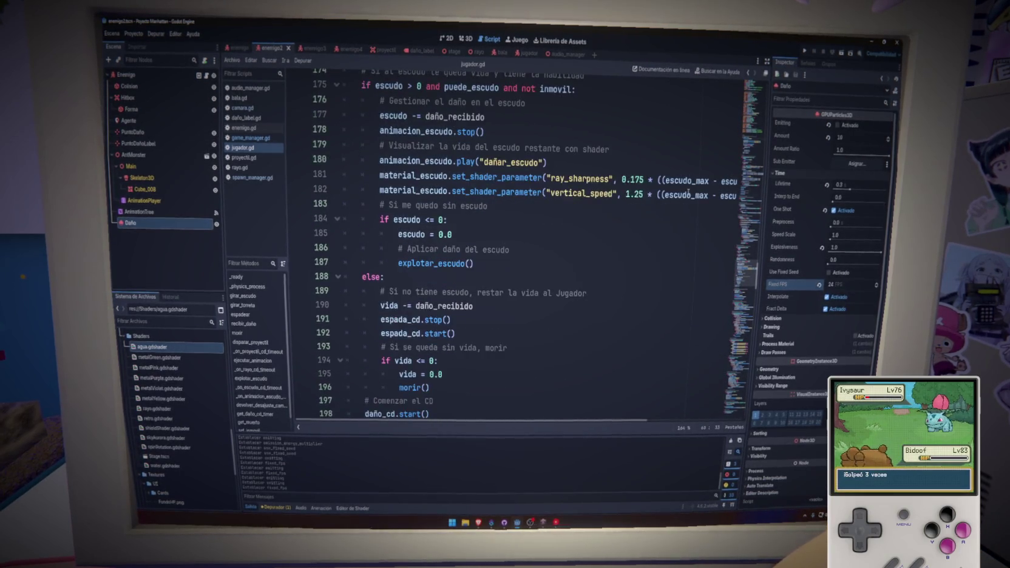
scroll(687, 192, "down", 2)
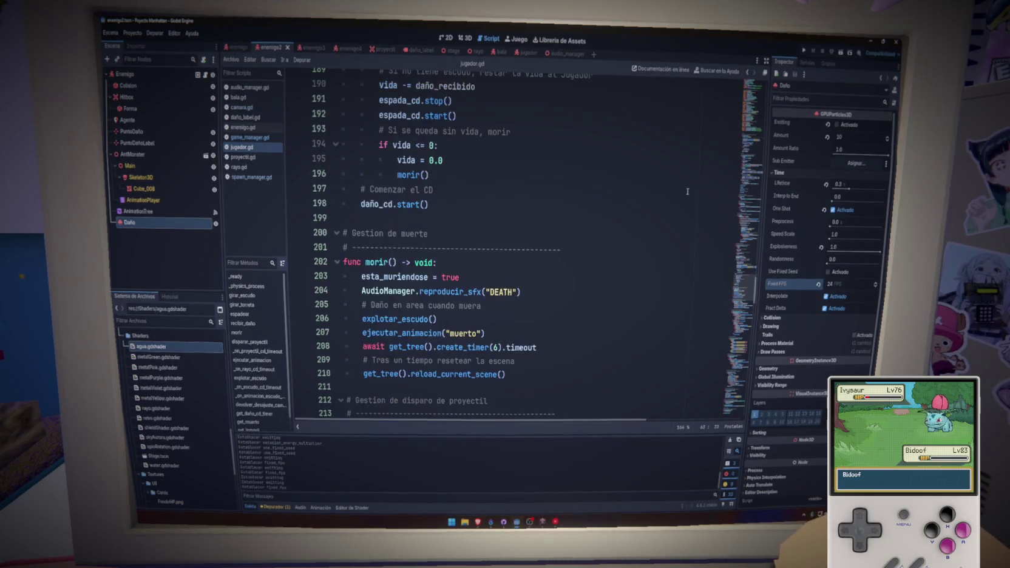
scroll(687, 192, "down", 7)
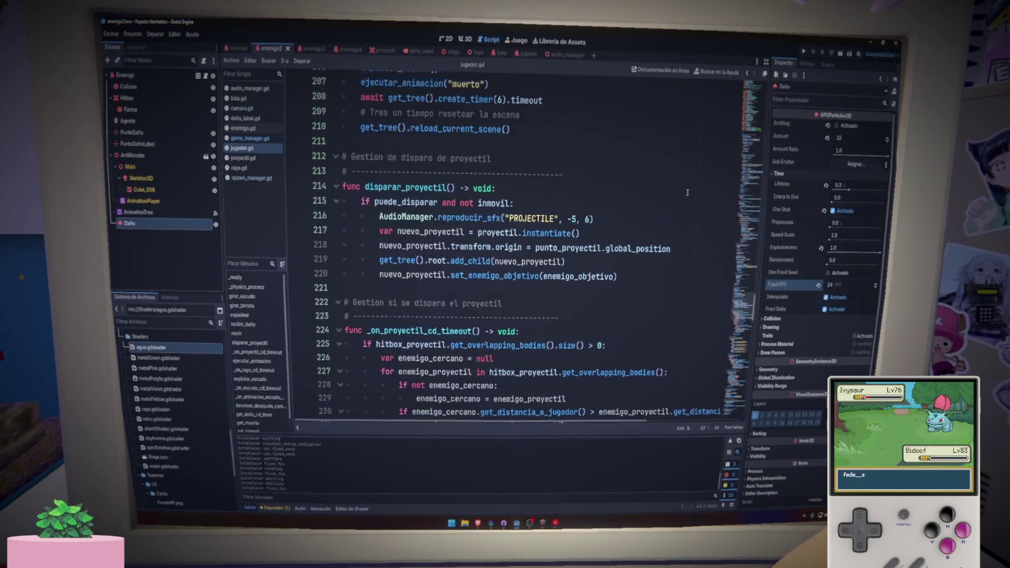
scroll(687, 193, "down", 6)
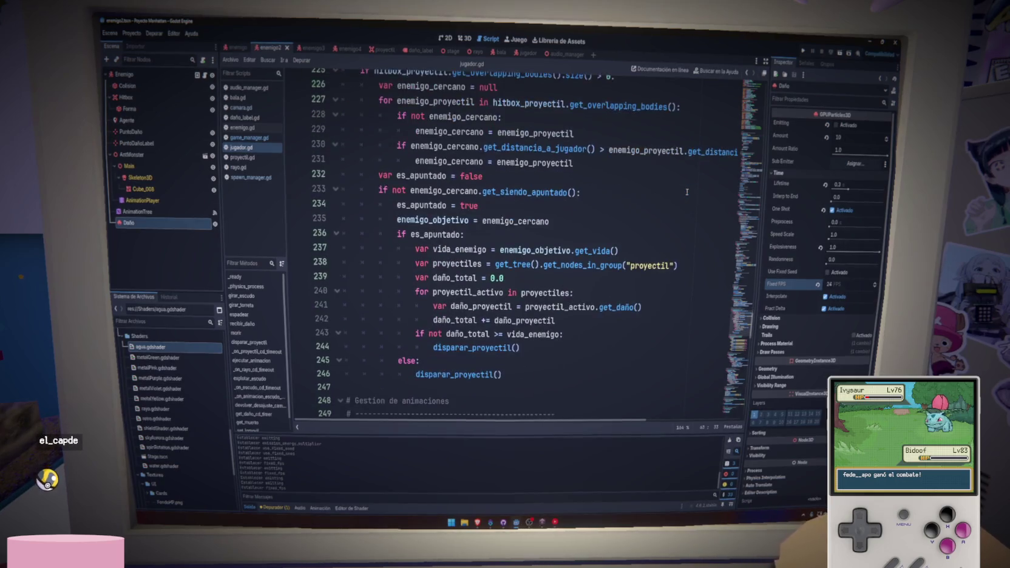
scroll(687, 192, "down", 6)
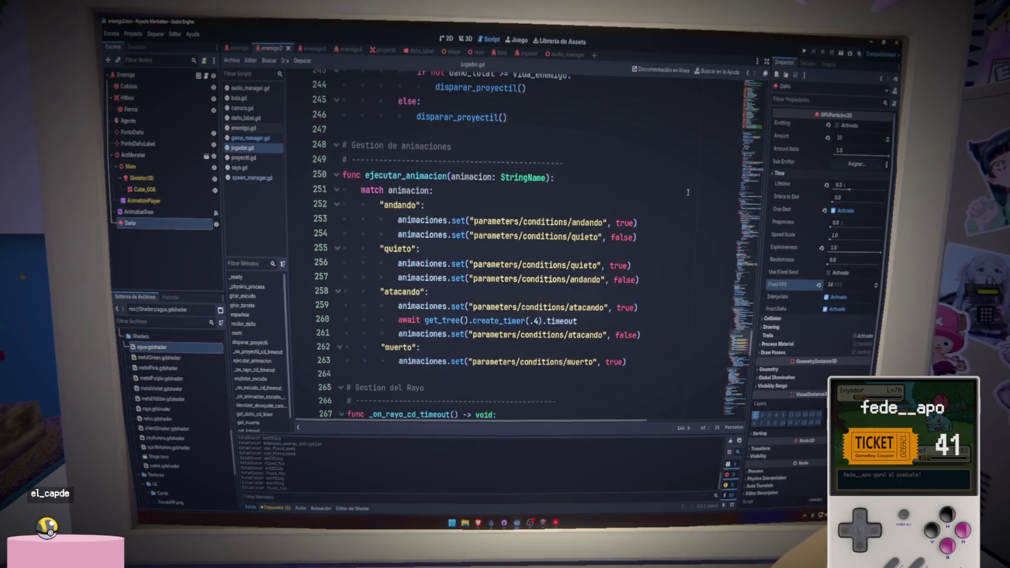
scroll(687, 191, "down", 10)
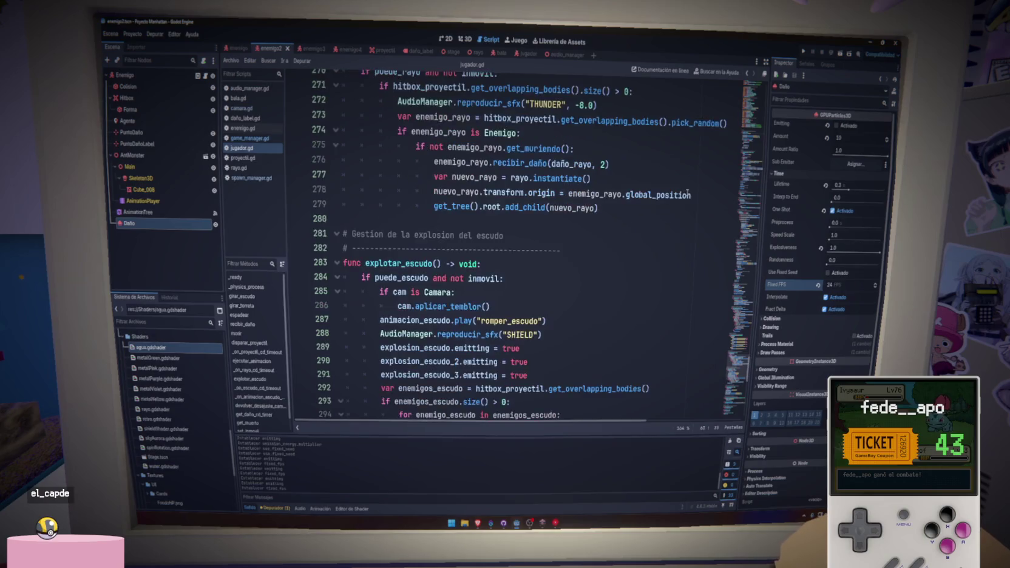
scroll(686, 192, "down", 8)
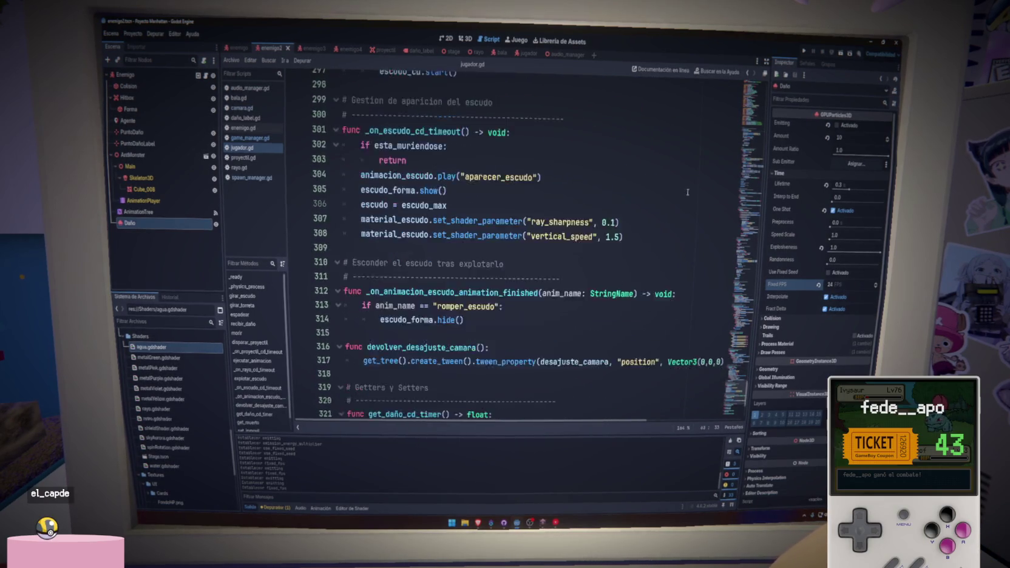
scroll(687, 192, "down", 2)
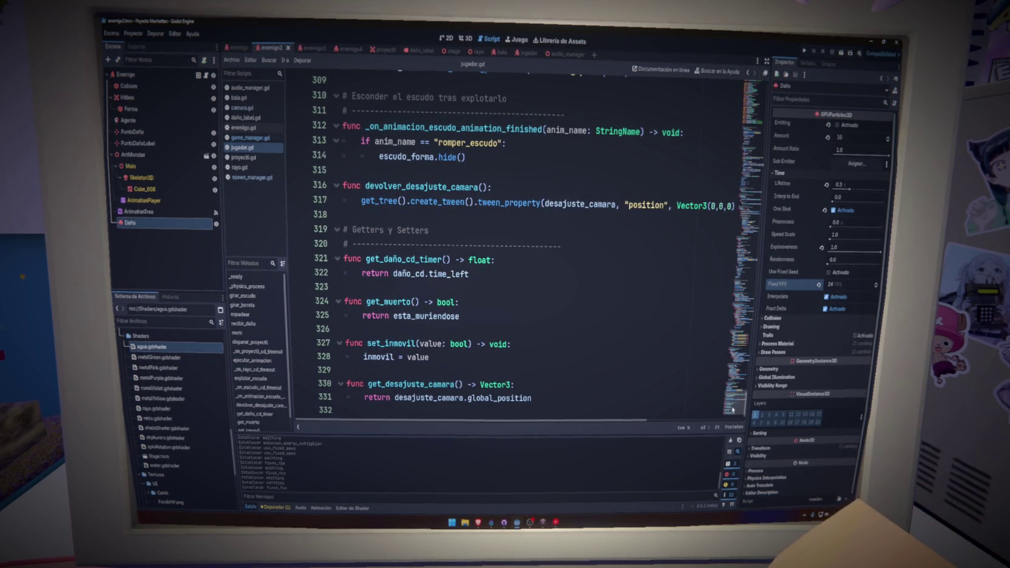
Step: Select the Variables header comment, then open spawn_manager.gd
left_click_drag(733, 408, 753, 100)
left_click_drag(578, 144, 303, 126)
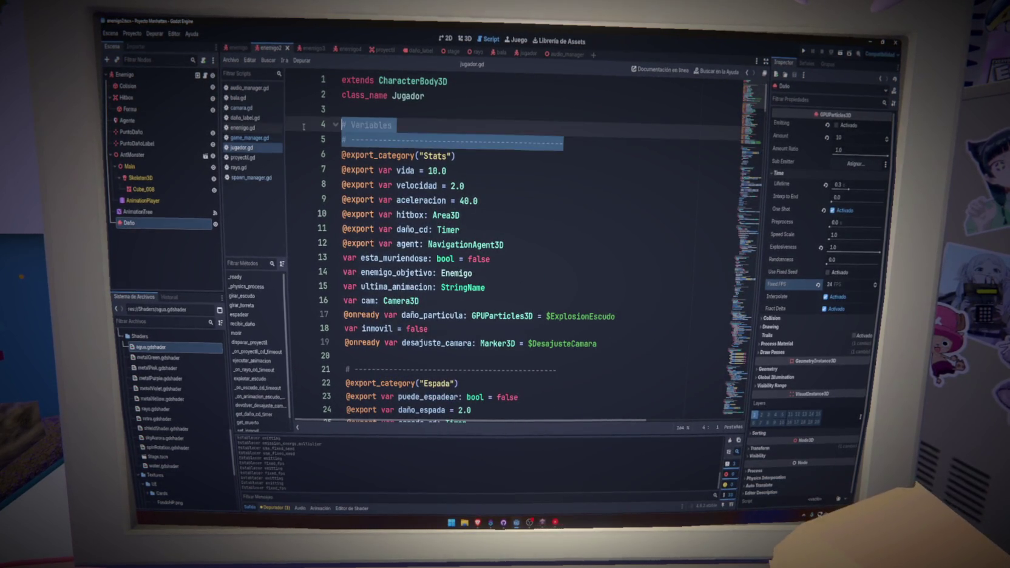
left_click(263, 179)
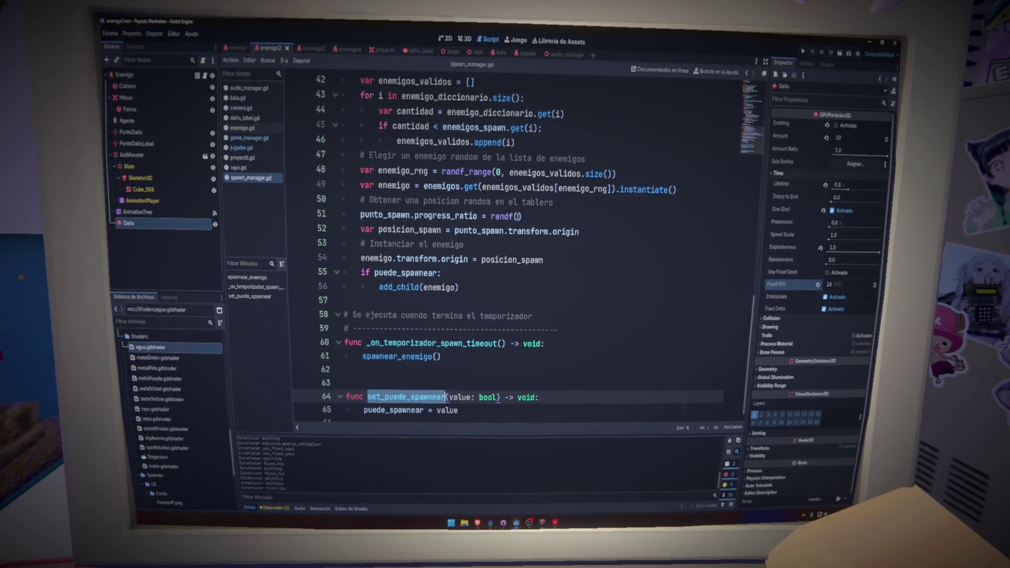
Step: Scroll through spawn_manager.gd and enemigo.gd, then open audio_manager.gd
left_click_drag(748, 143, 750, 95)
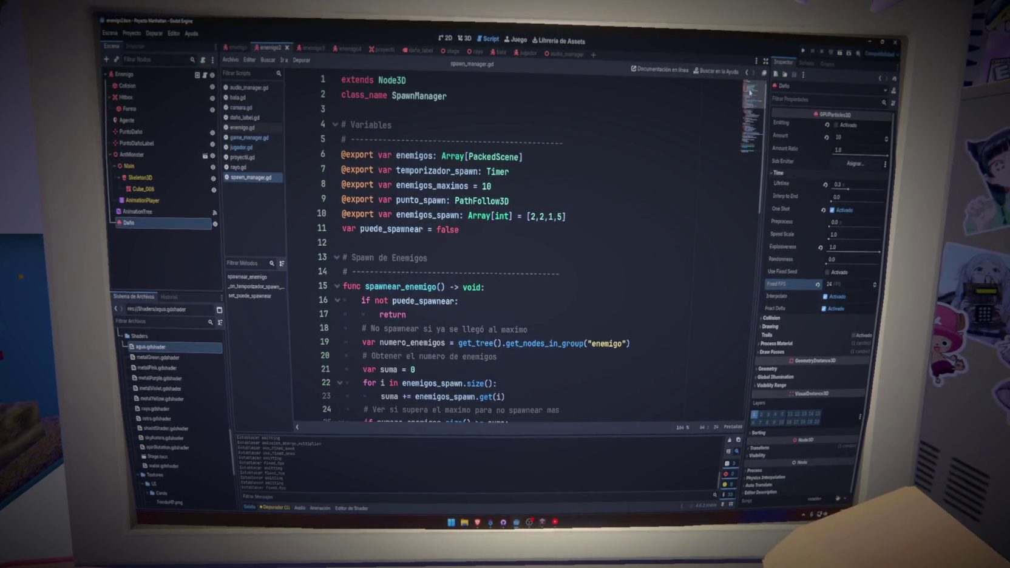
left_click(252, 128)
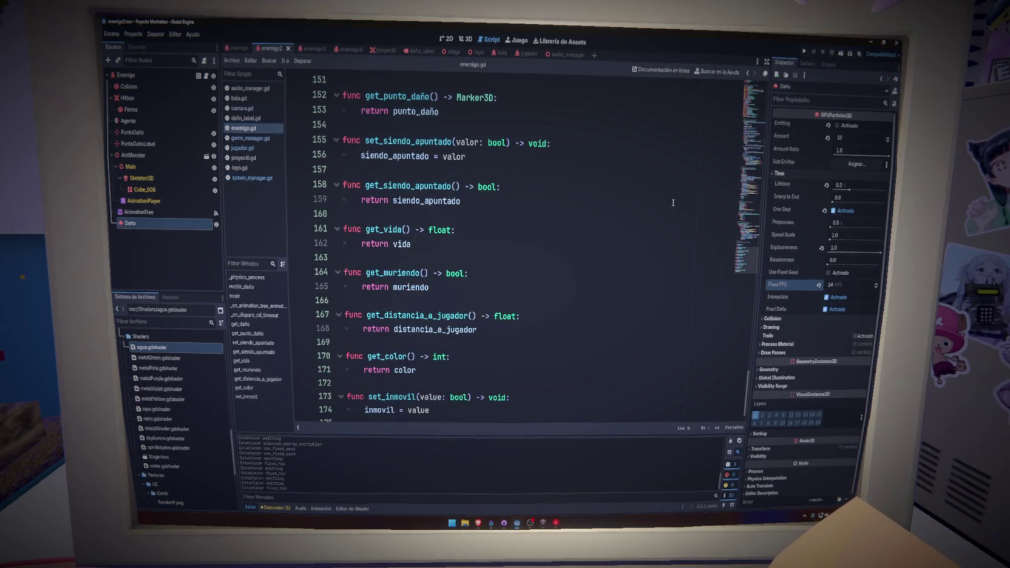
scroll(748, 205, "up", 15)
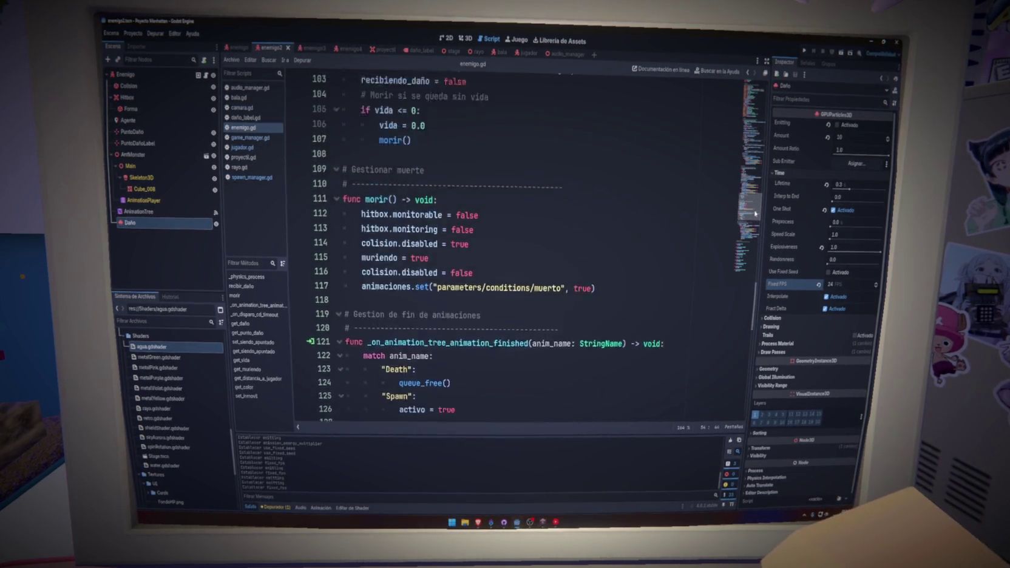
left_click_drag(757, 197, 760, 103)
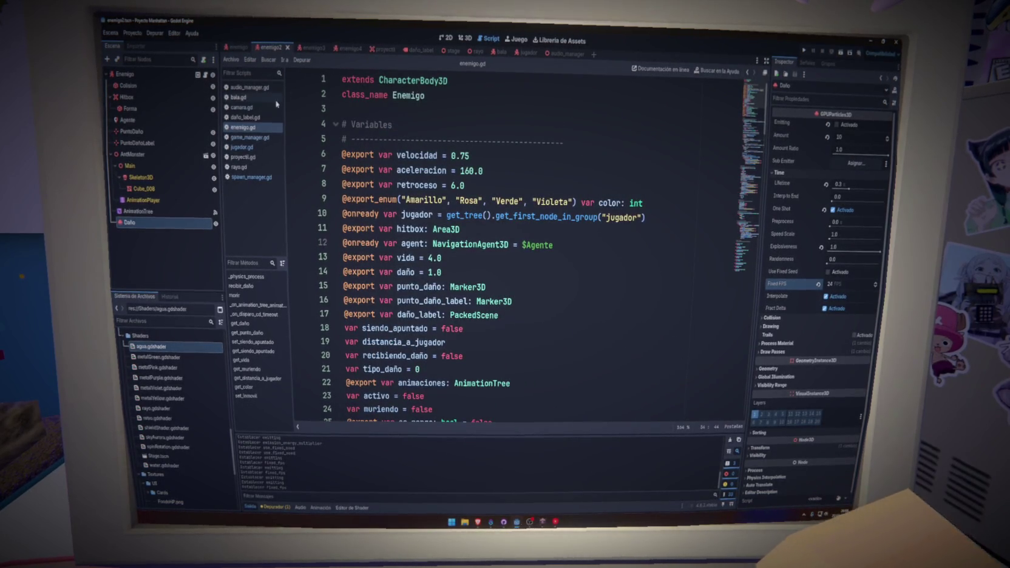
left_click(258, 87)
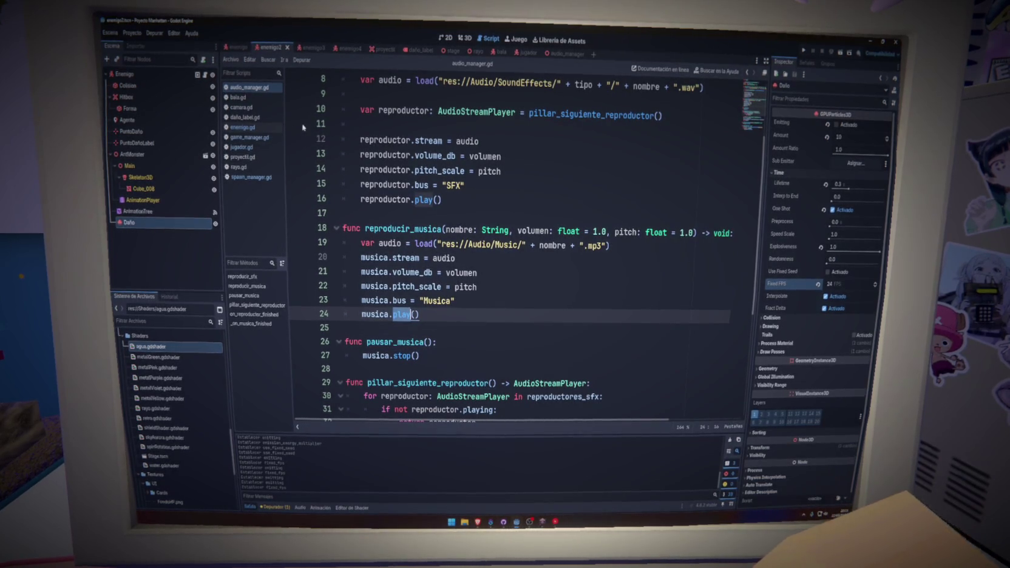
Step: Open game_manager.gd, scroll back to line 1, and check the docs for str
left_click(250, 138)
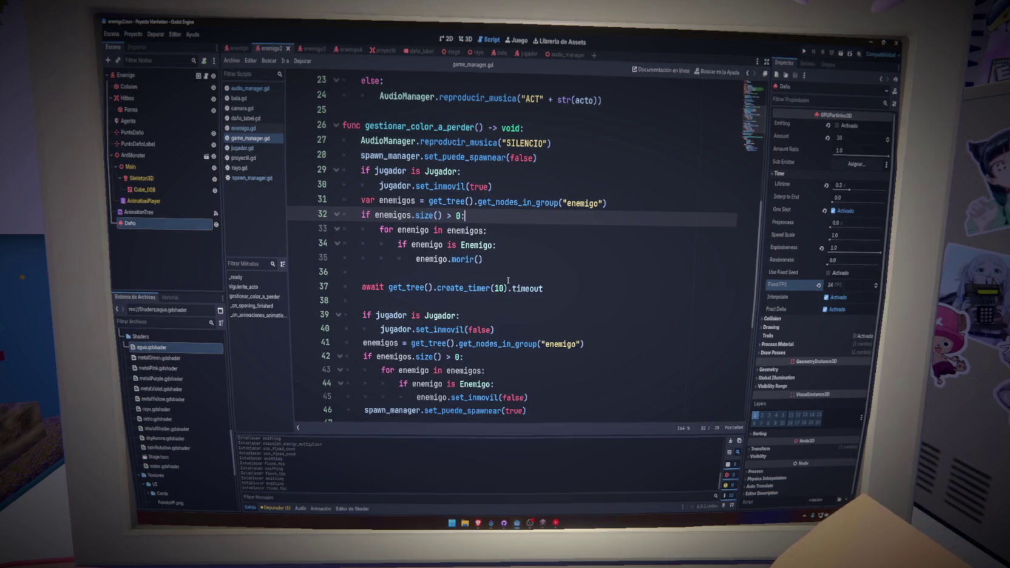
scroll(554, 279, "down", 2)
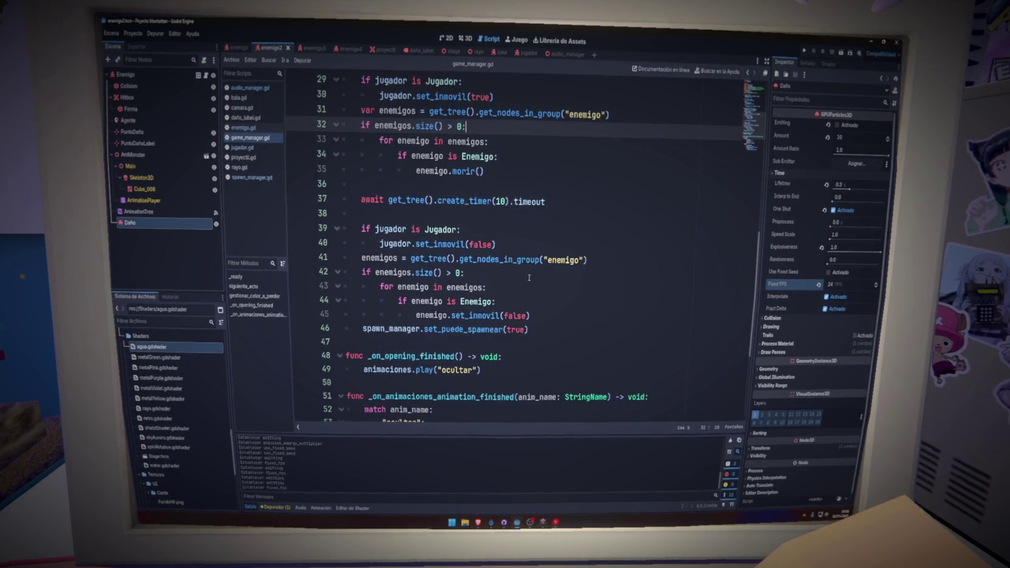
scroll(549, 289, "up", 9)
mouse_move(535, 287)
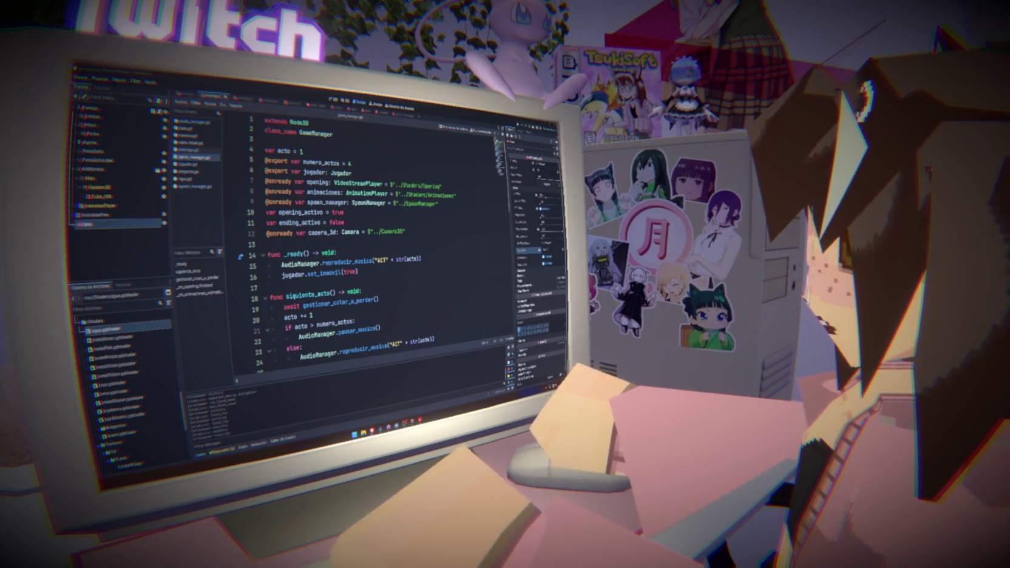
Step: Select and then deselect the _ready function on lines 14–16, then return to the avatar's 3D view
left_click(371, 243)
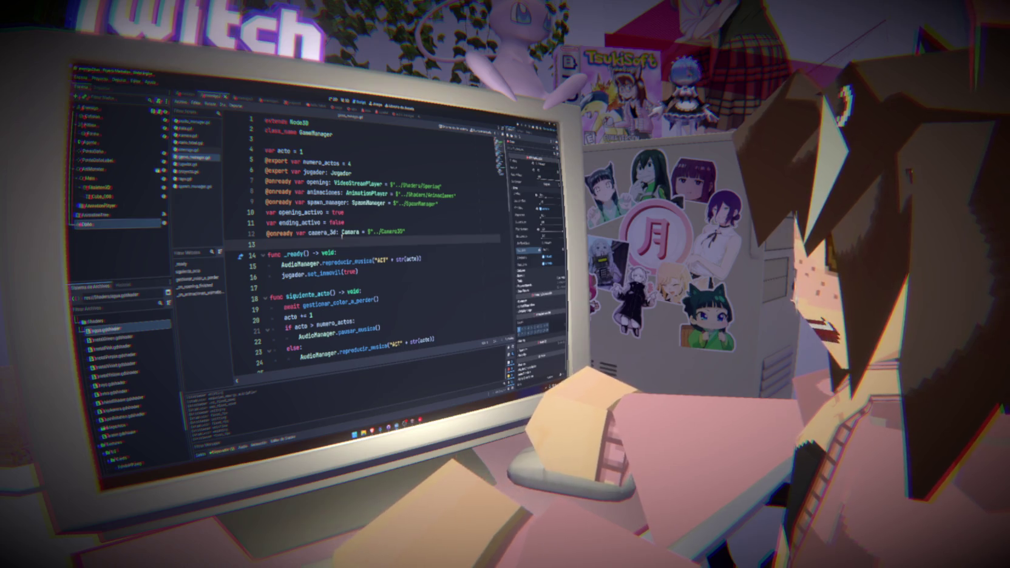
left_click_drag(387, 269, 267, 261)
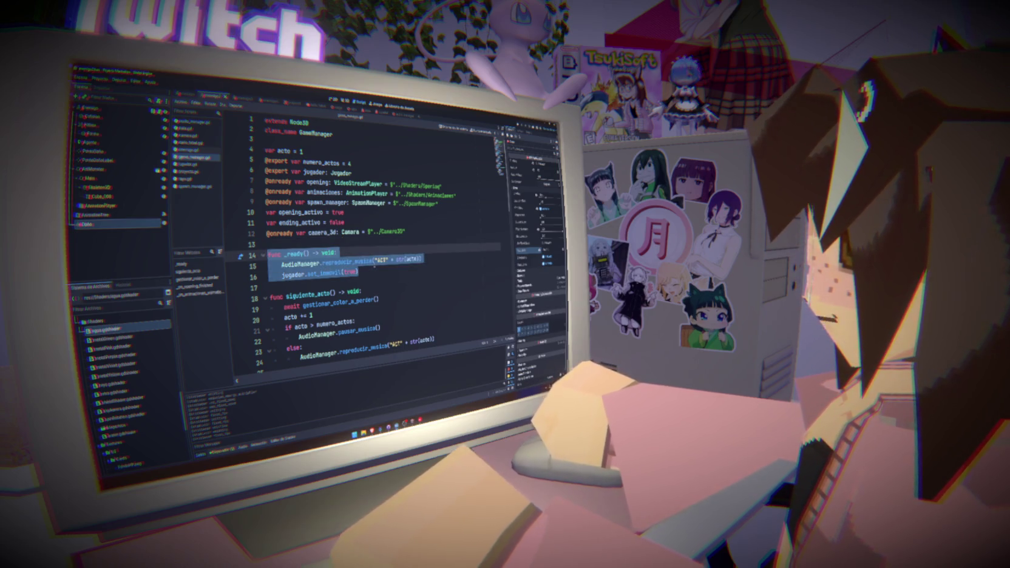
left_click_drag(359, 272, 259, 258)
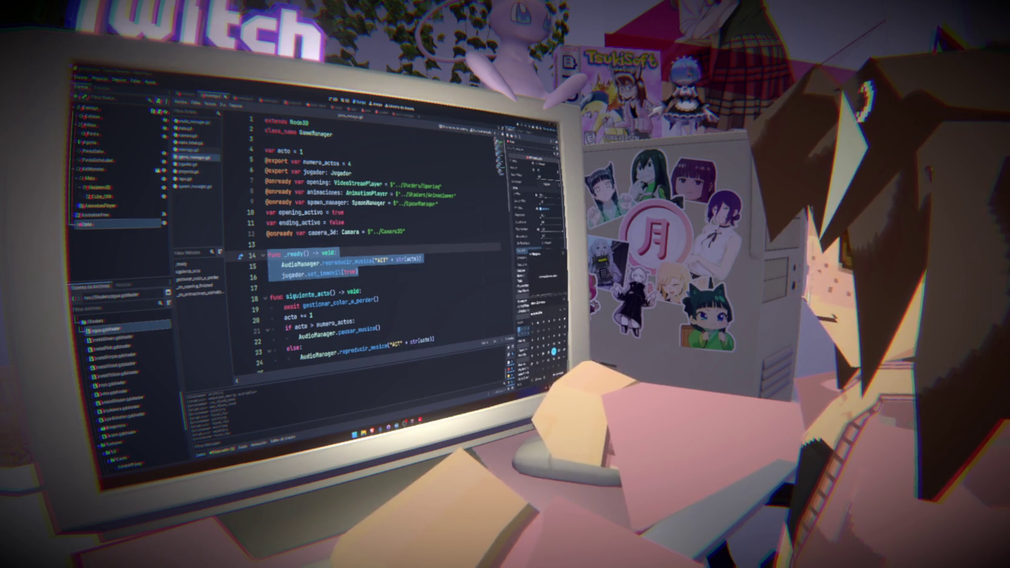
mouse_move(316, 300)
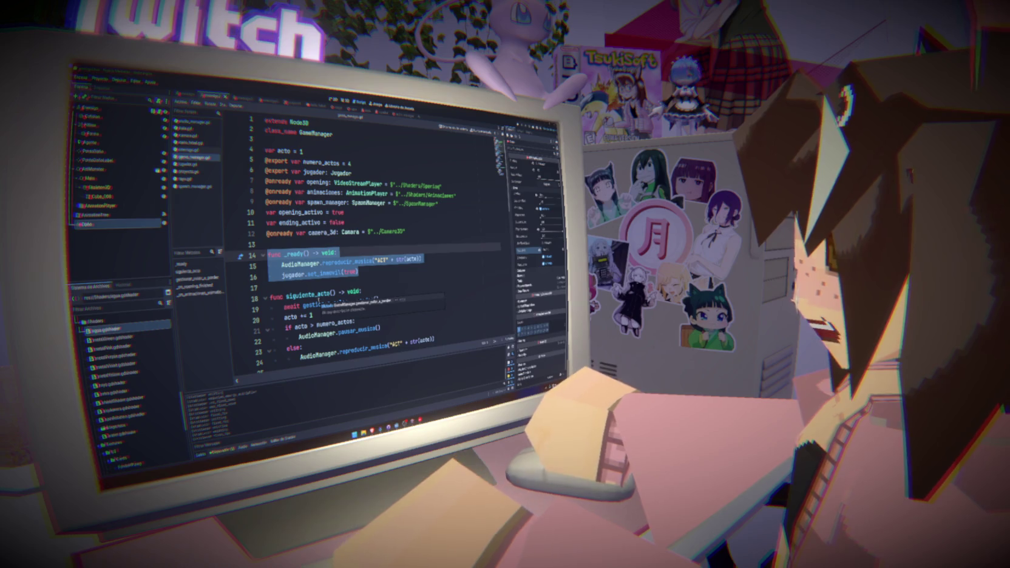
left_click(358, 272)
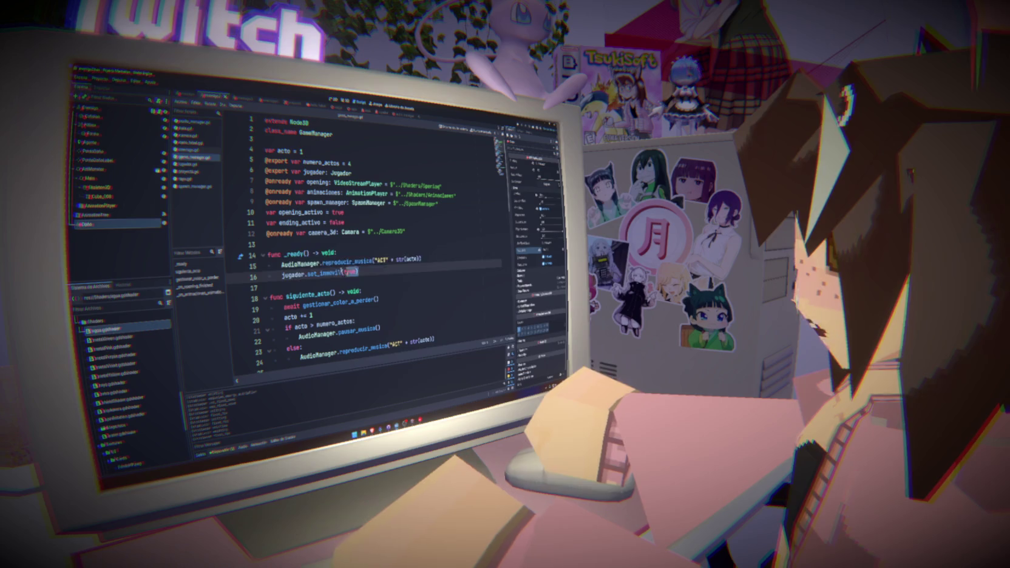
left_click(400, 272)
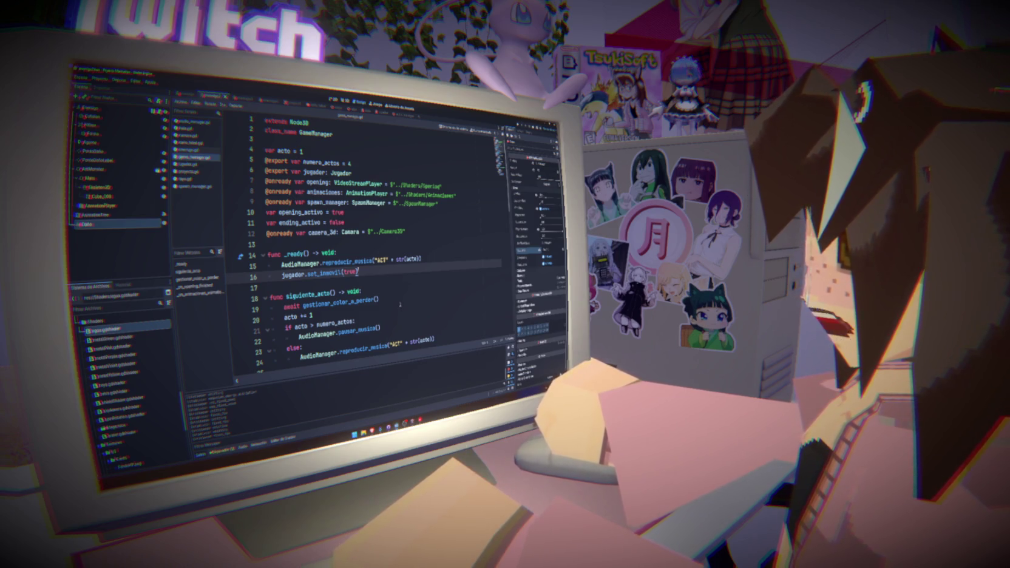
left_click(343, 100)
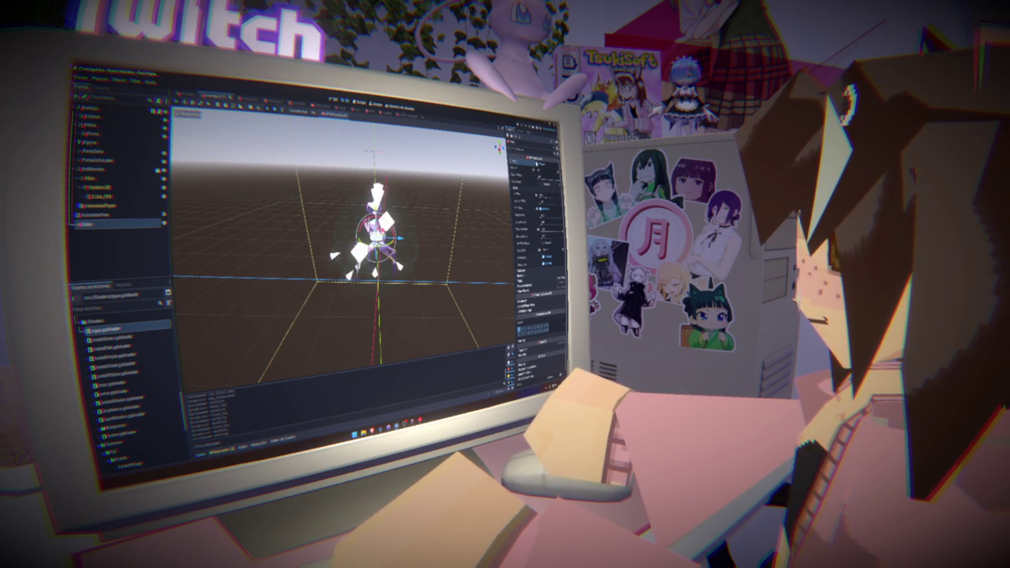
Step: Expand the particle material's texture and colour ramp to preview the white circle gradient
left_click(521, 238)
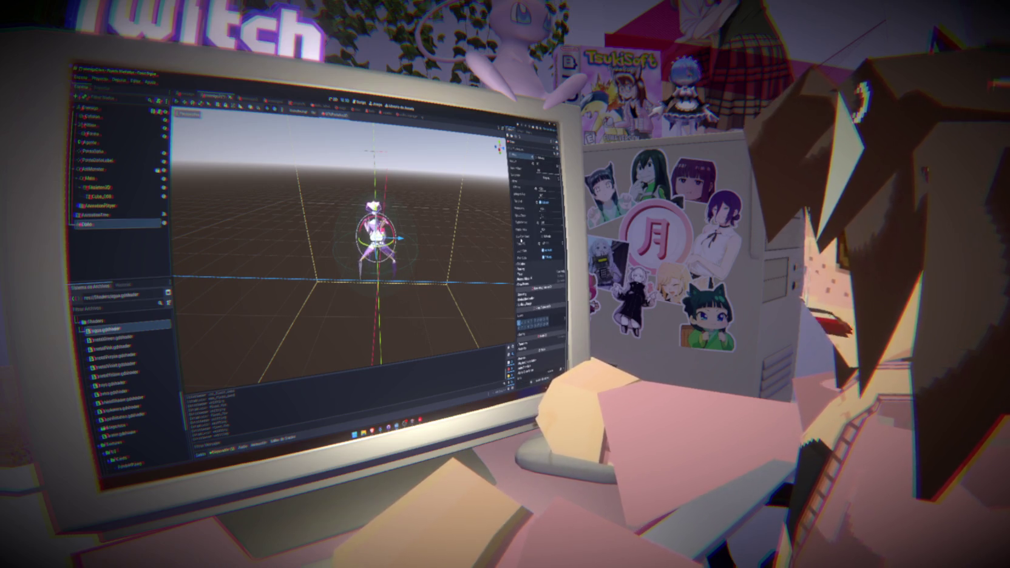
left_click(521, 241)
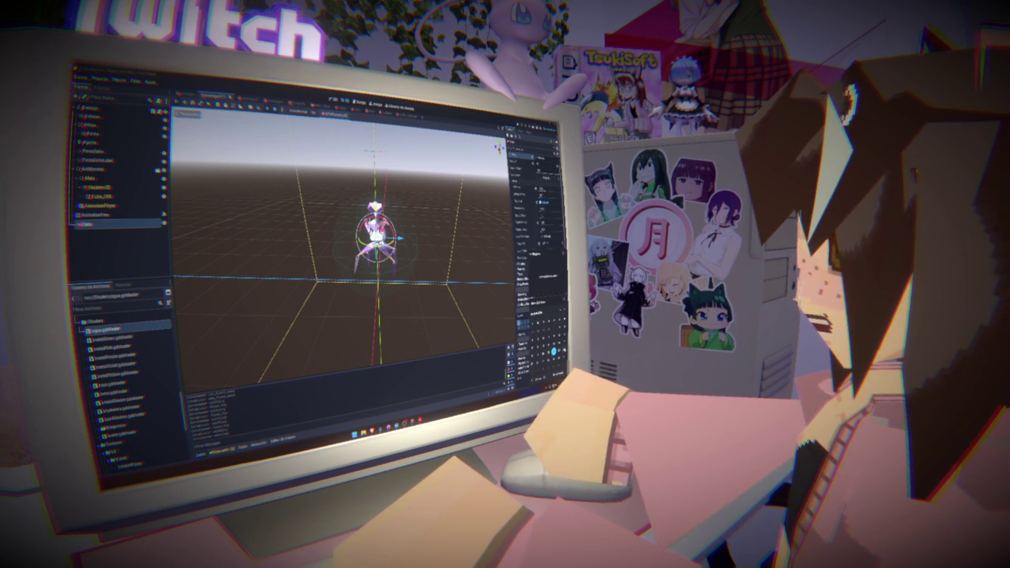
left_click(521, 237)
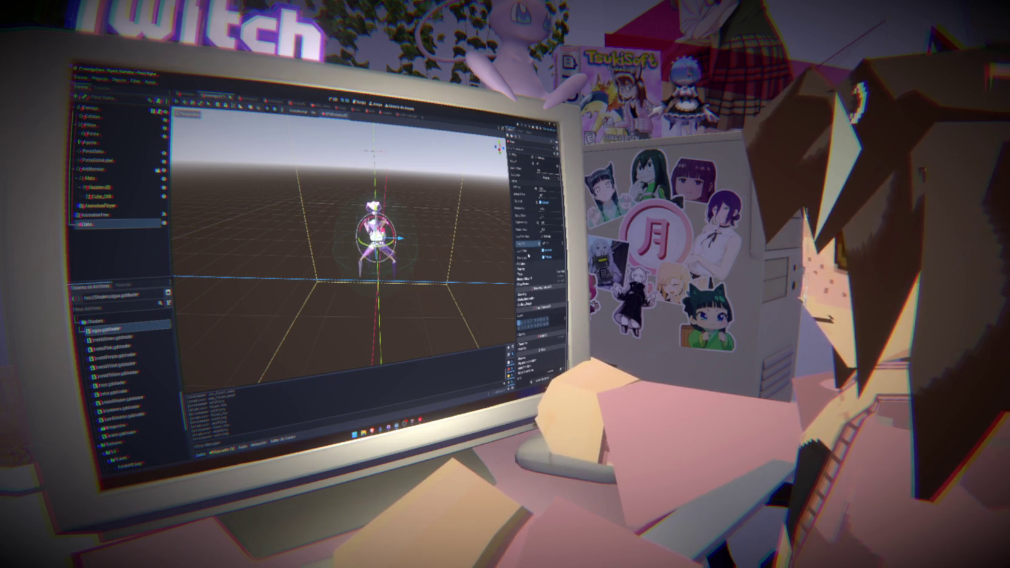
left_click(524, 283)
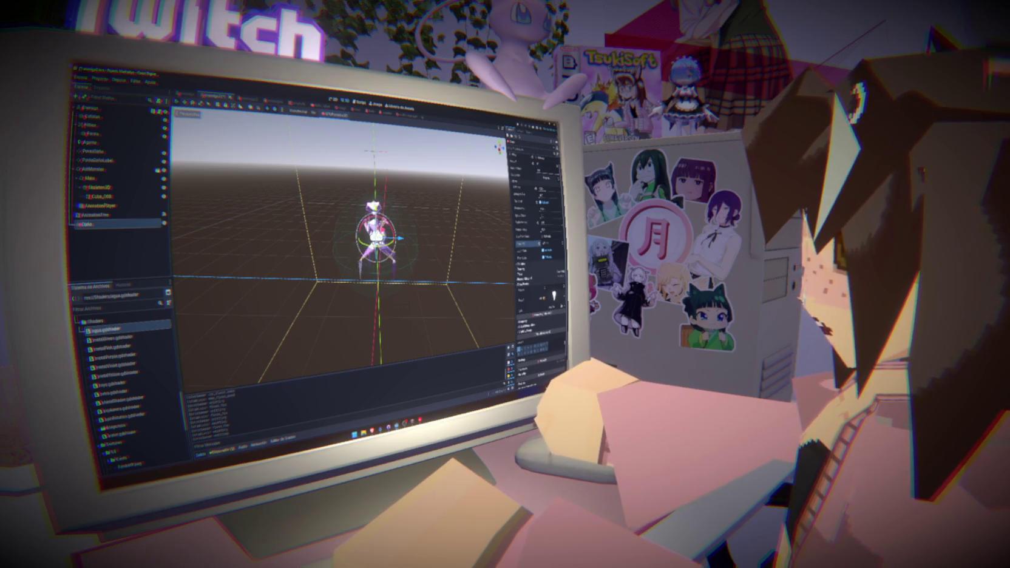
left_click(543, 249)
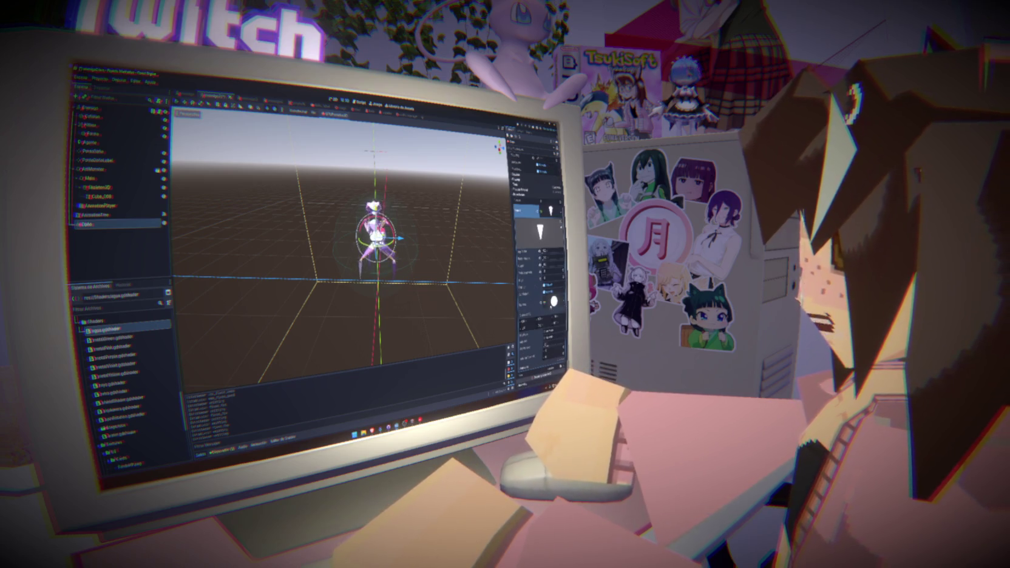
left_click(534, 302)
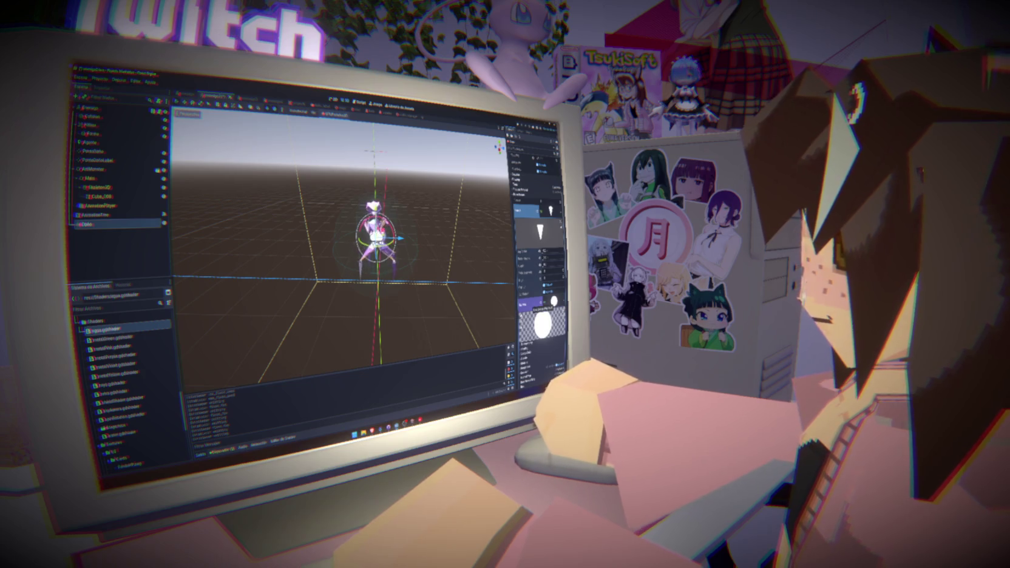
scroll(537, 273, "down", 3)
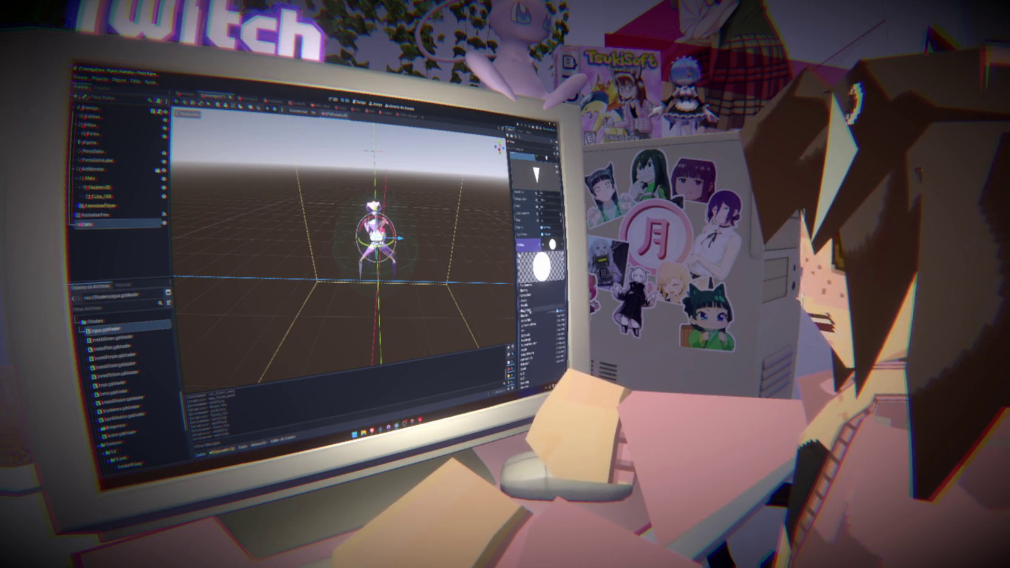
left_click(524, 296)
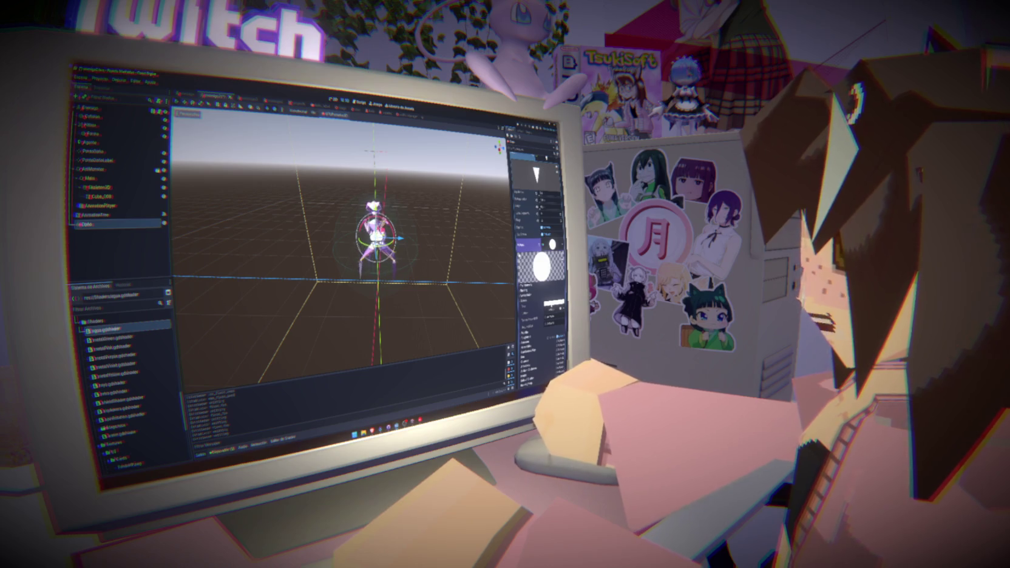
left_click(555, 315)
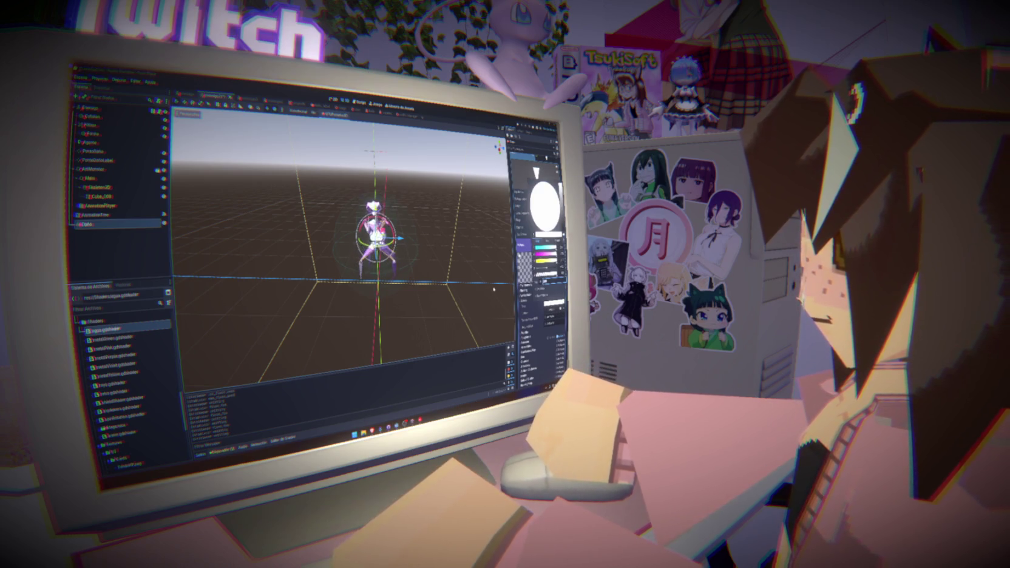
left_click_drag(495, 287, 476, 282)
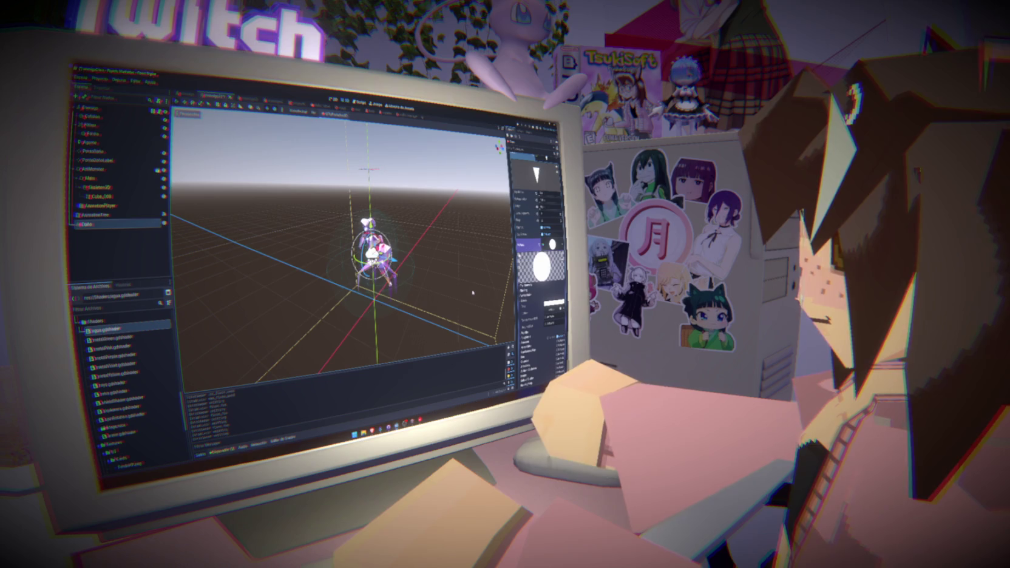
Step: Edit the effect's magenta colour value and tint the white circle texture magenta
left_click(541, 298)
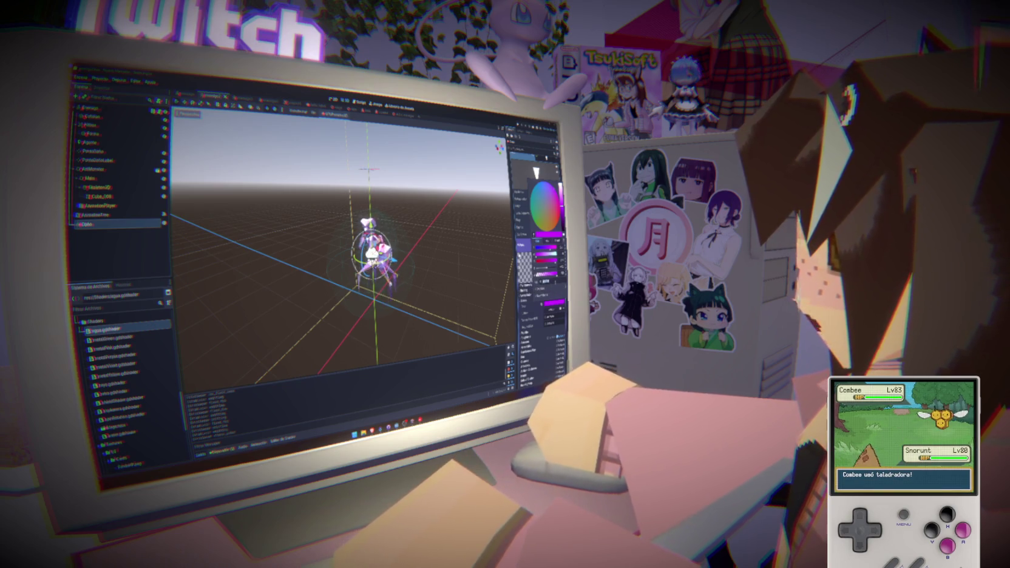
key("Escape")
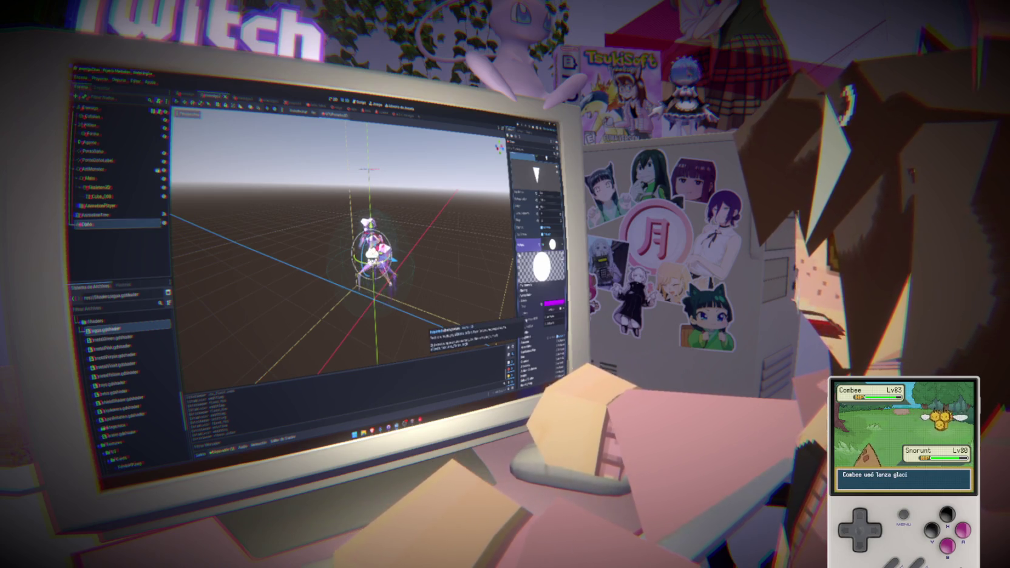
left_click(553, 301)
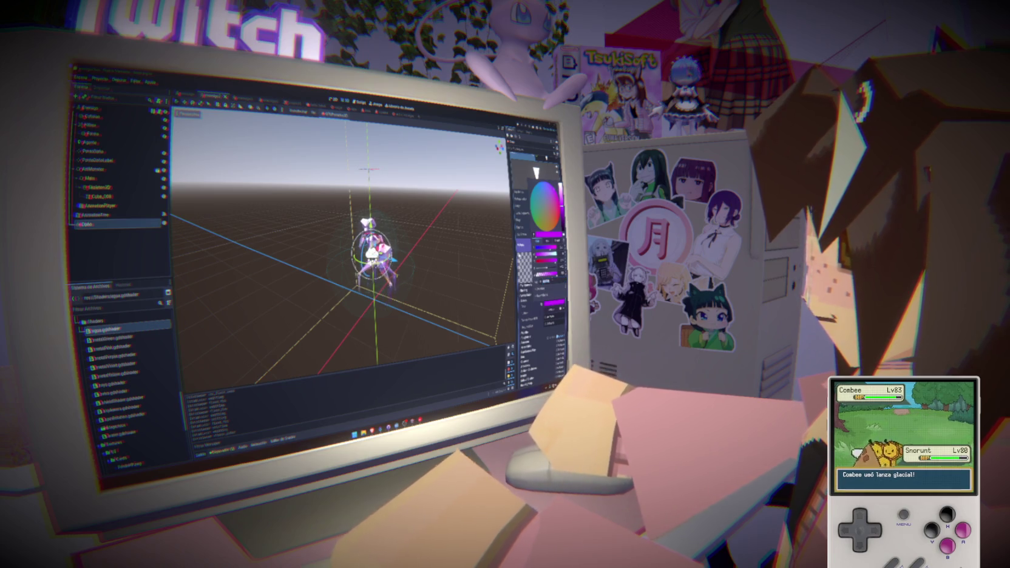
key("Escape")
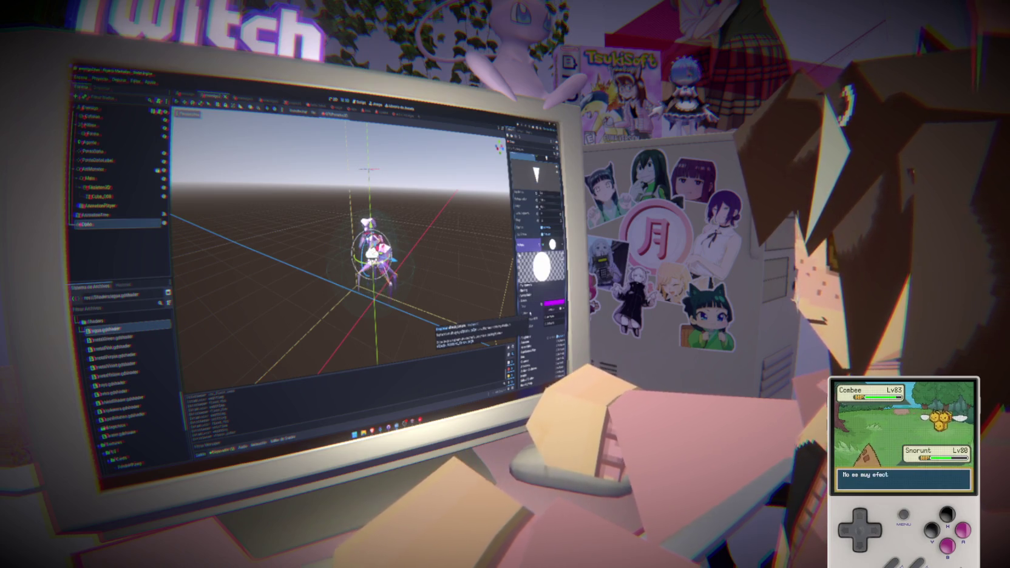
scroll(537, 261, "down", 5)
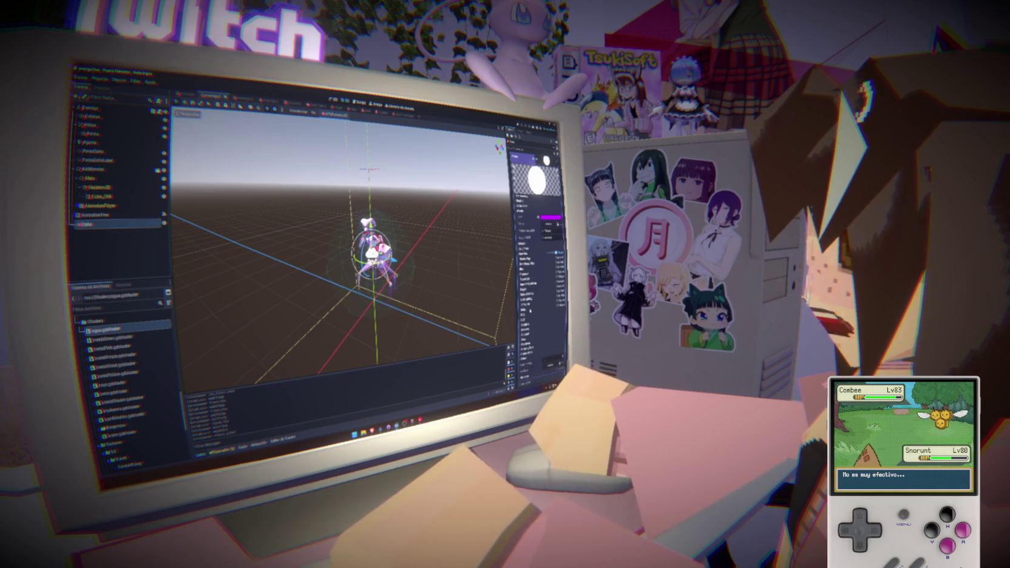
left_click(546, 257)
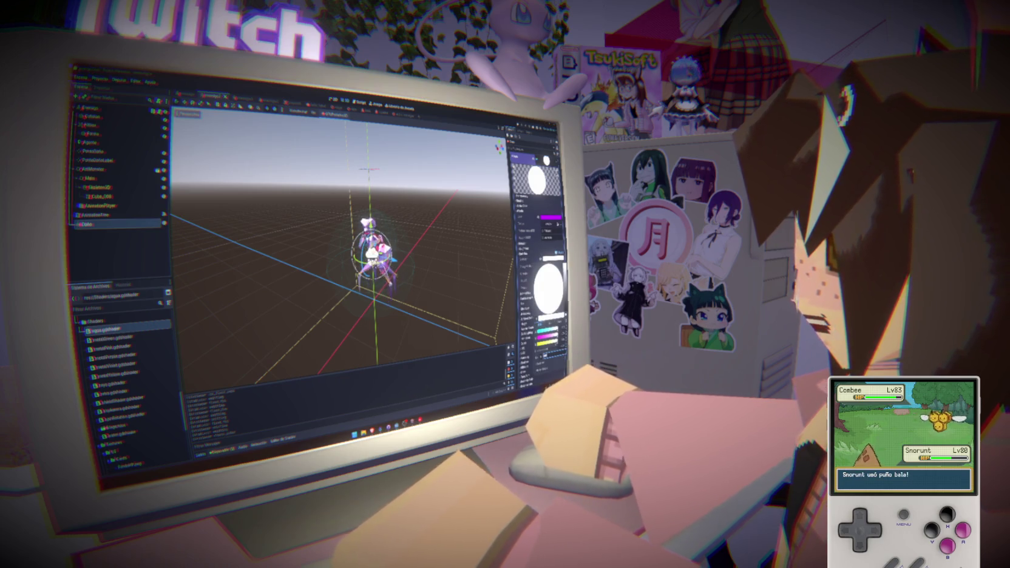
left_click(539, 258)
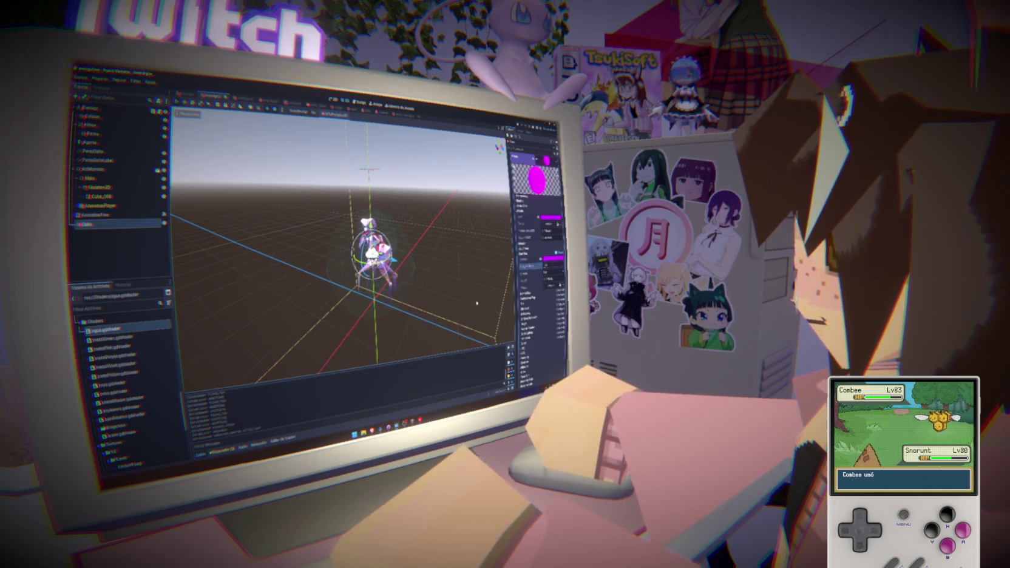
Step: Collapse the texture preview, choose a new option for one property, and open another property's choices
scroll(539, 261, "down", 5)
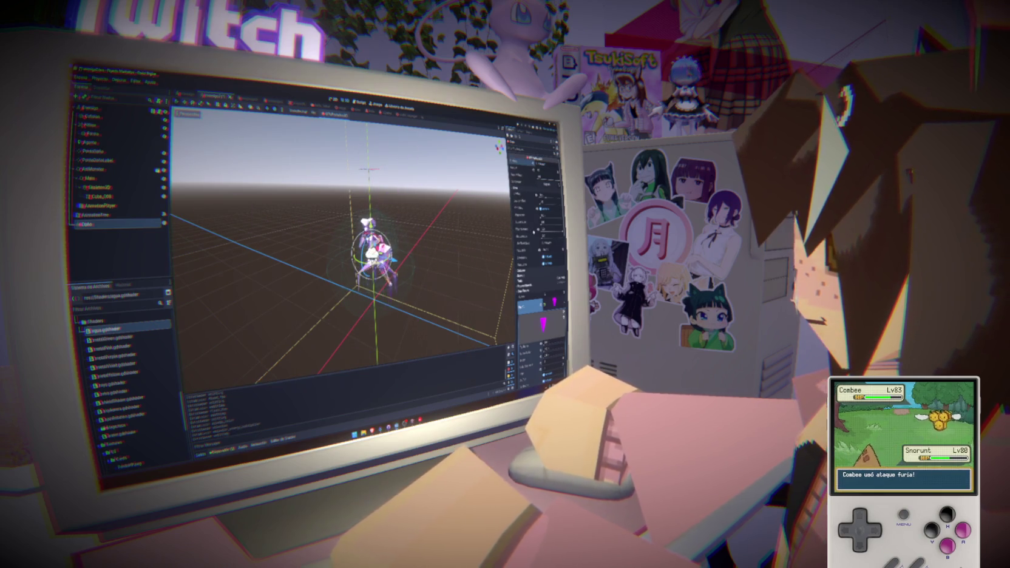
scroll(537, 255, "up", 5)
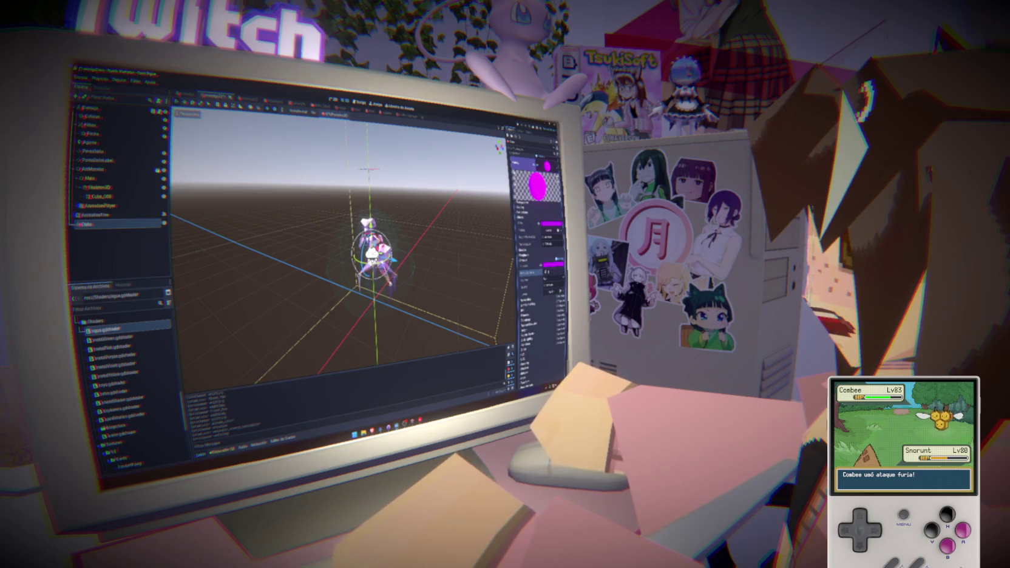
scroll(537, 254, "down", 5)
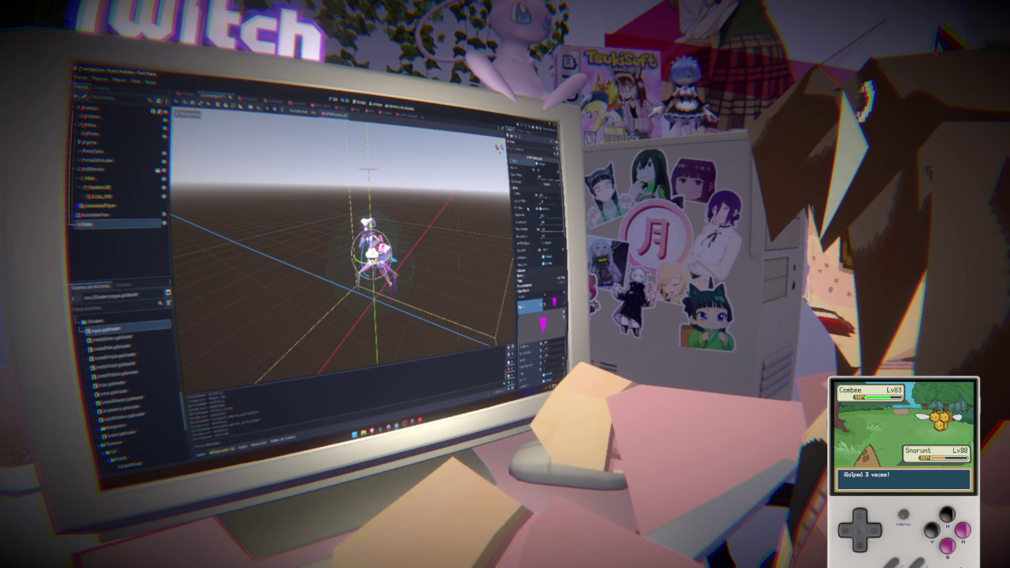
scroll(537, 255, "down", 5)
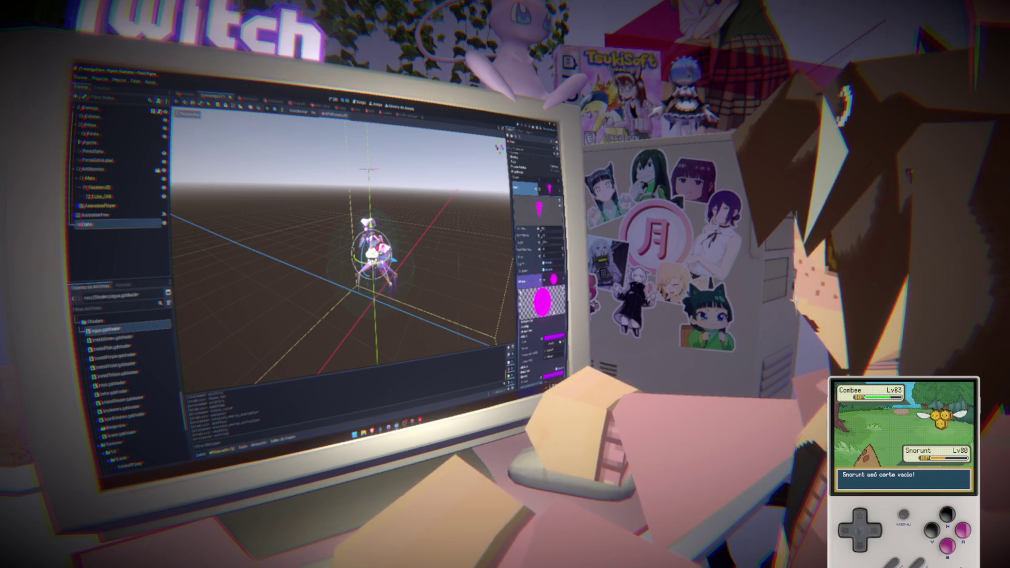
left_click(534, 281)
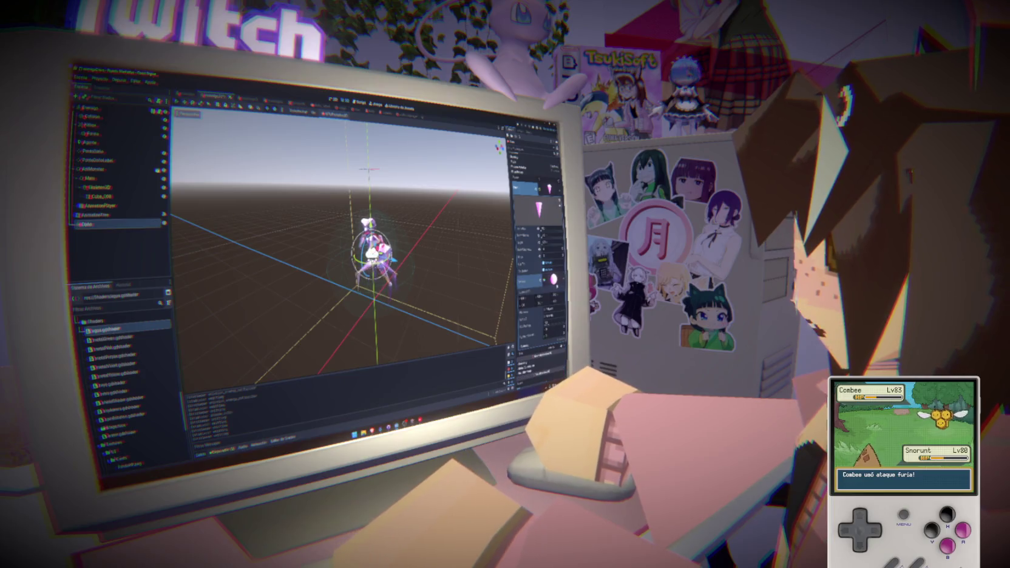
scroll(537, 255, "up", 3)
scroll(537, 255, "down", 5)
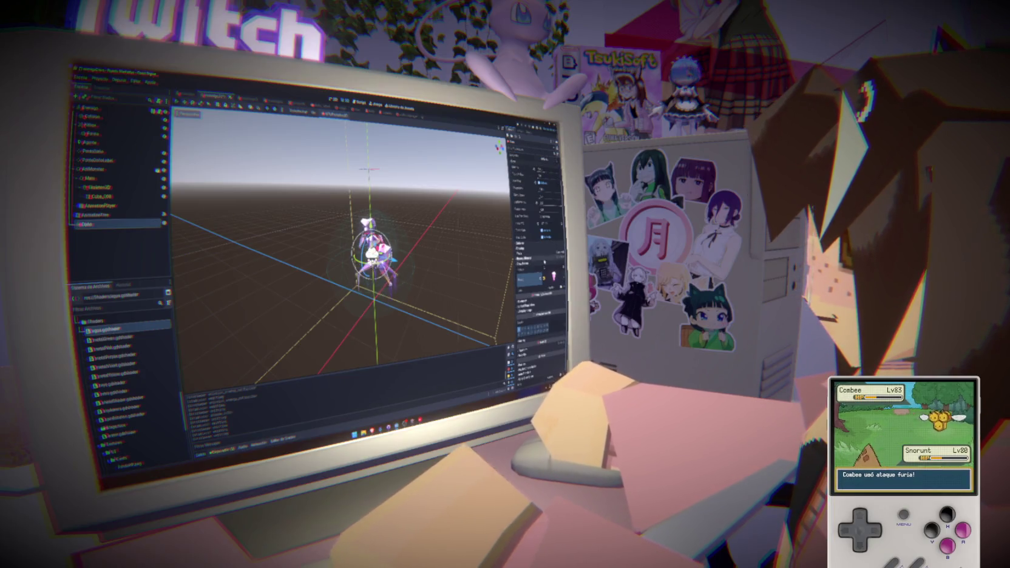
scroll(534, 279, "up", 1)
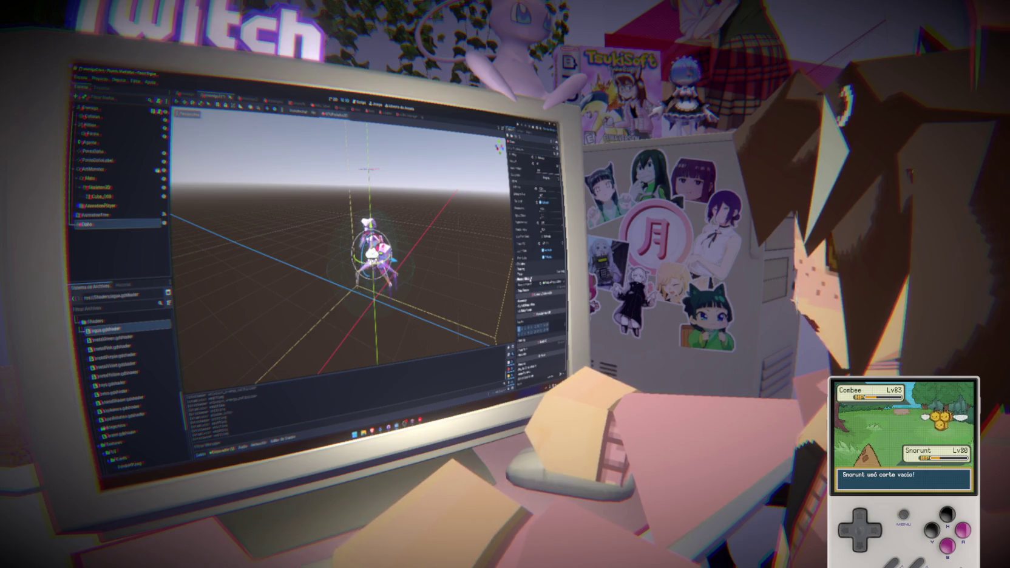
left_click(539, 281)
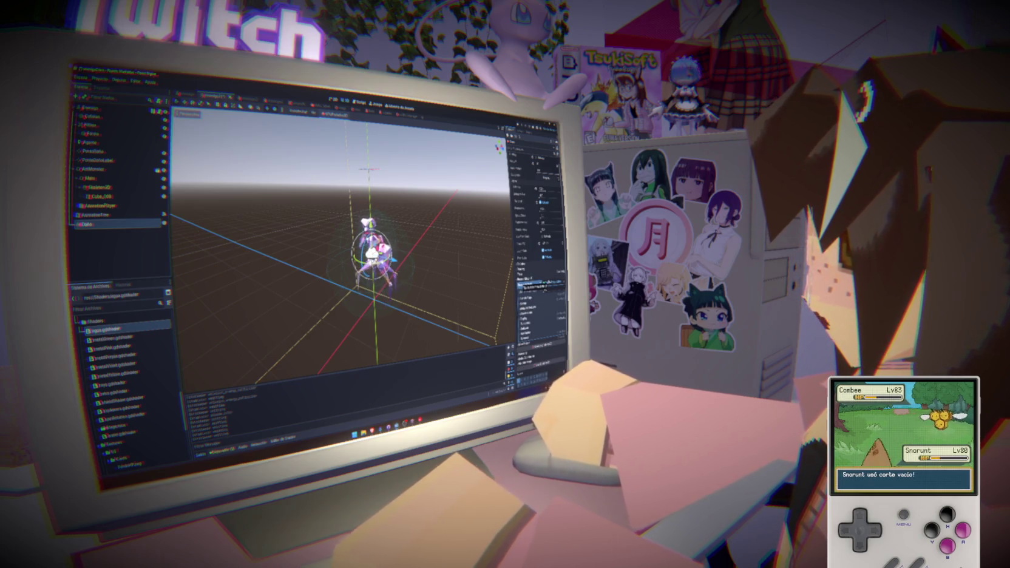
scroll(539, 281, "down", 2)
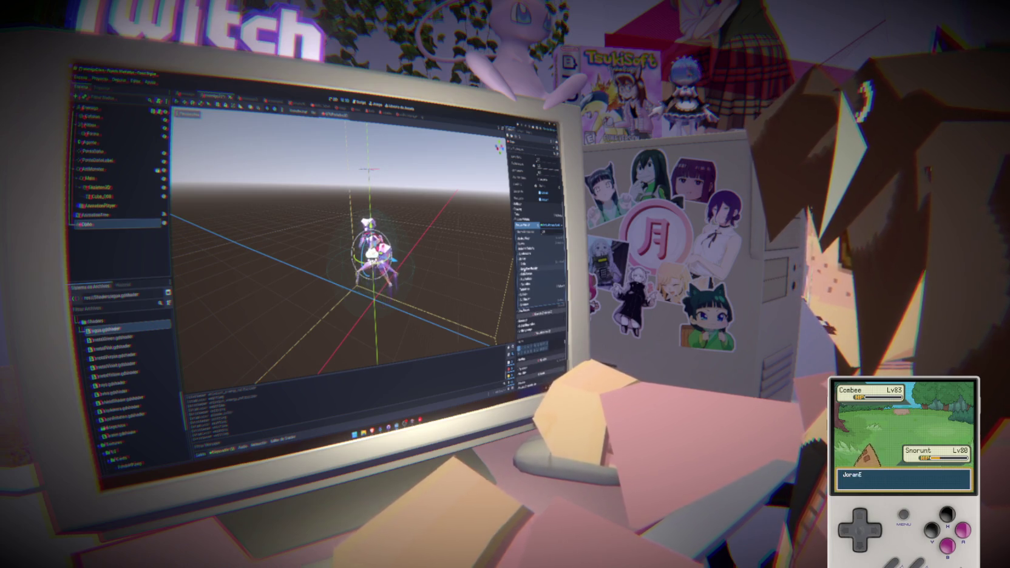
left_click(533, 258)
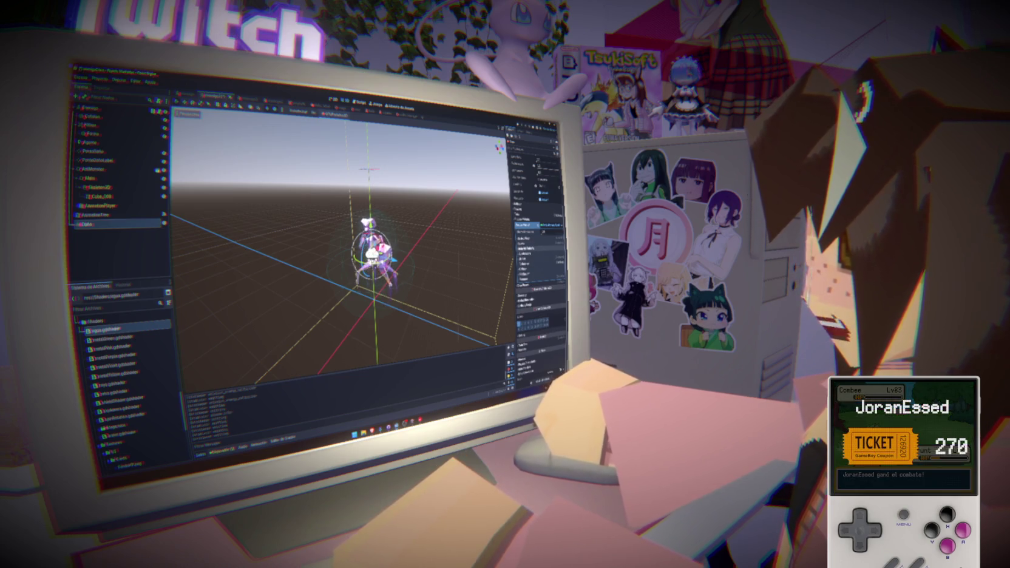
left_click(527, 247)
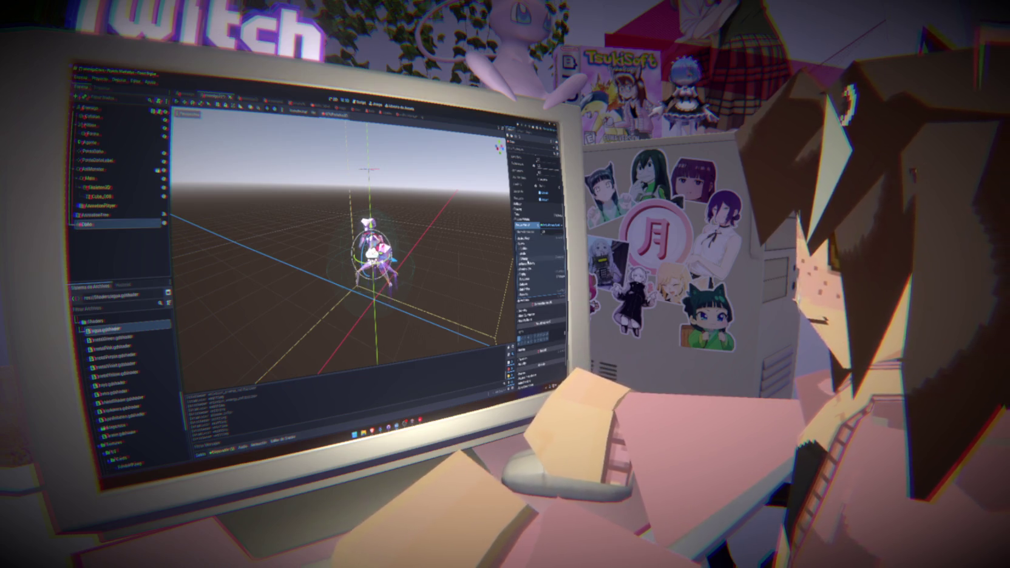
Step: Choose an option for the character's Inspector property and review the new fields and materials
left_click(528, 262)
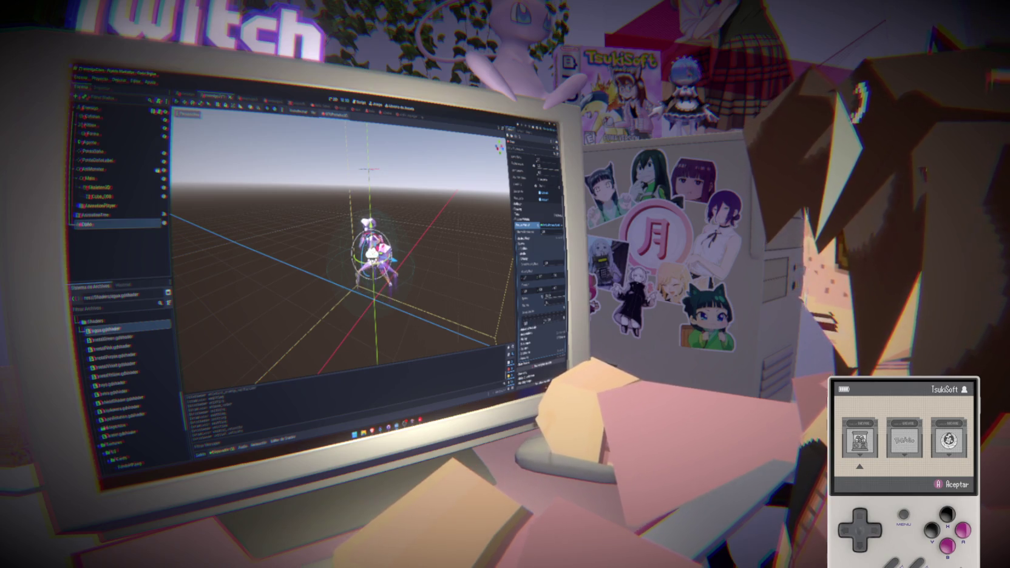
scroll(537, 255, "up", 3)
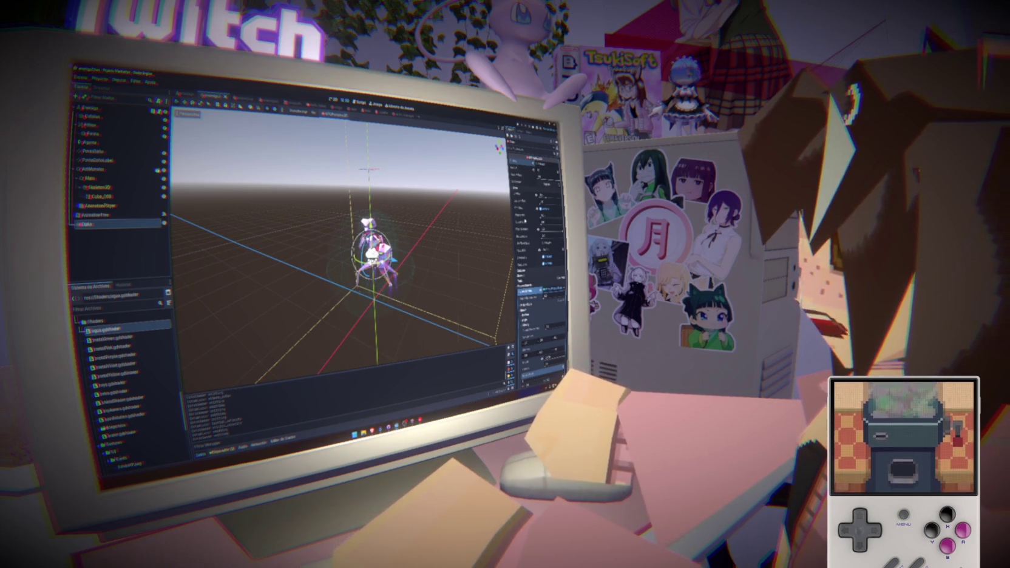
scroll(537, 255, "down", 5)
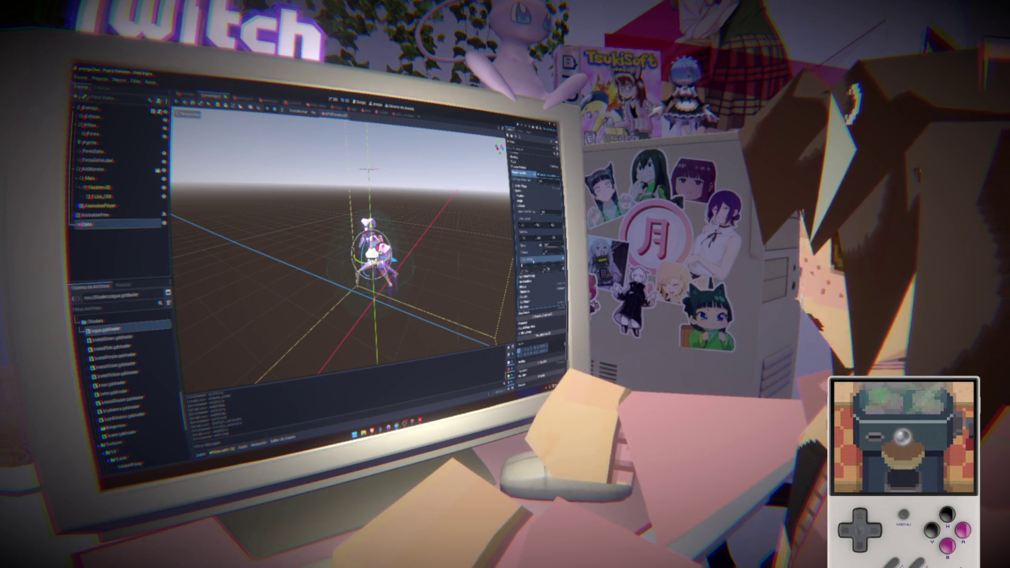
scroll(536, 255, "down", 5)
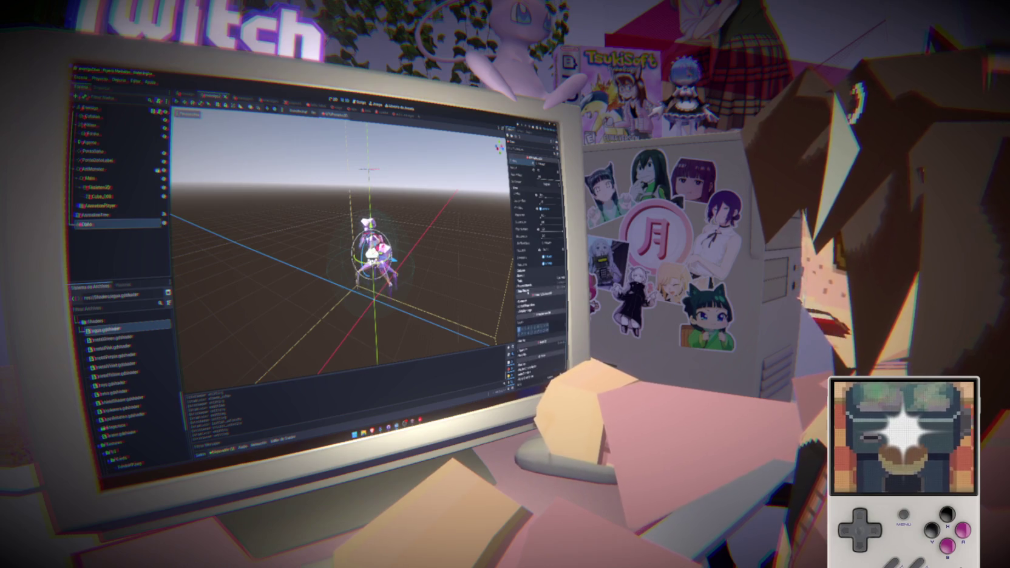
scroll(537, 254, "down", 5)
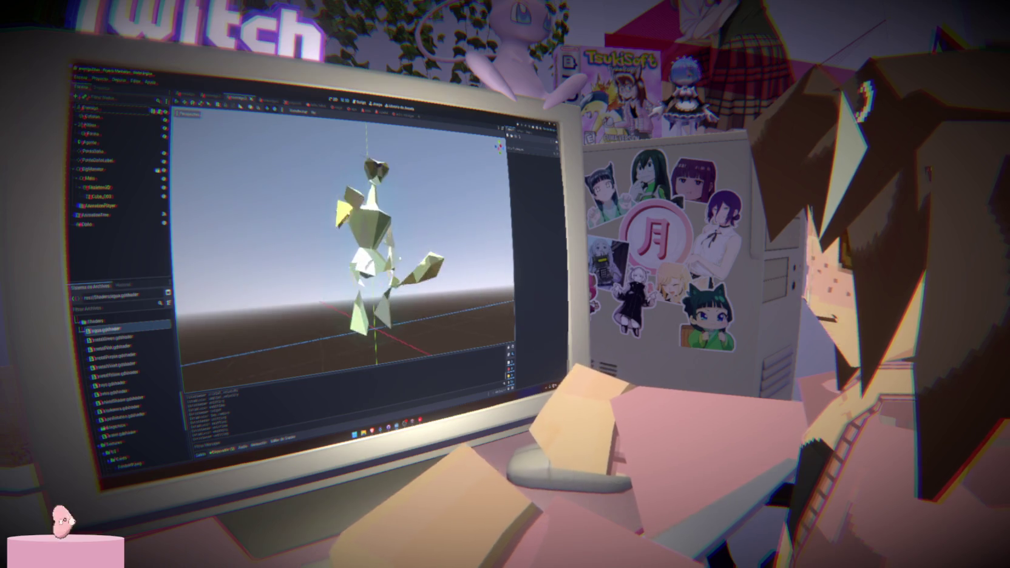
Step: Look through the other open scenes, viewing one straight from the front
left_click(265, 101)
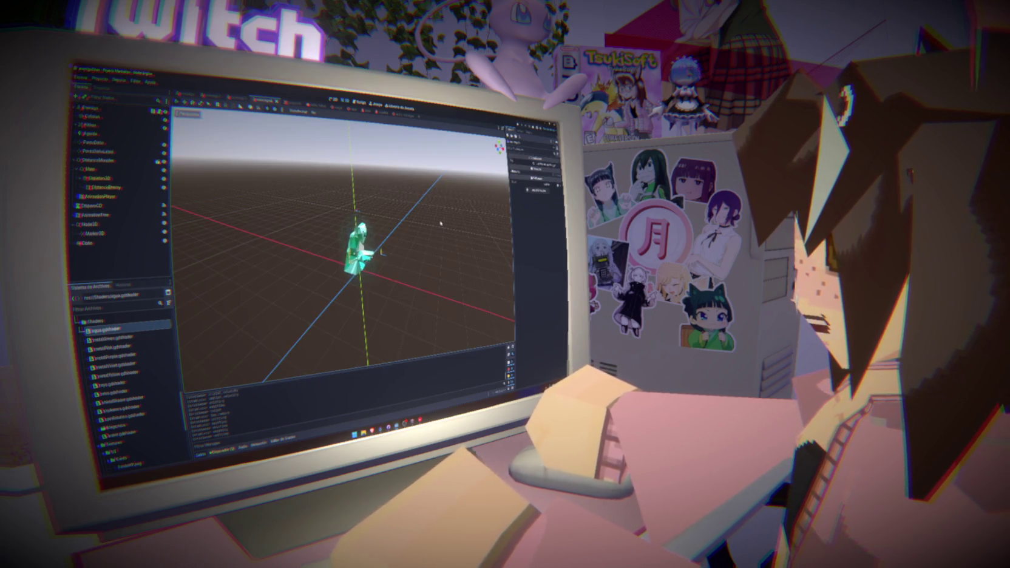
key("KP_1")
left_click(290, 102)
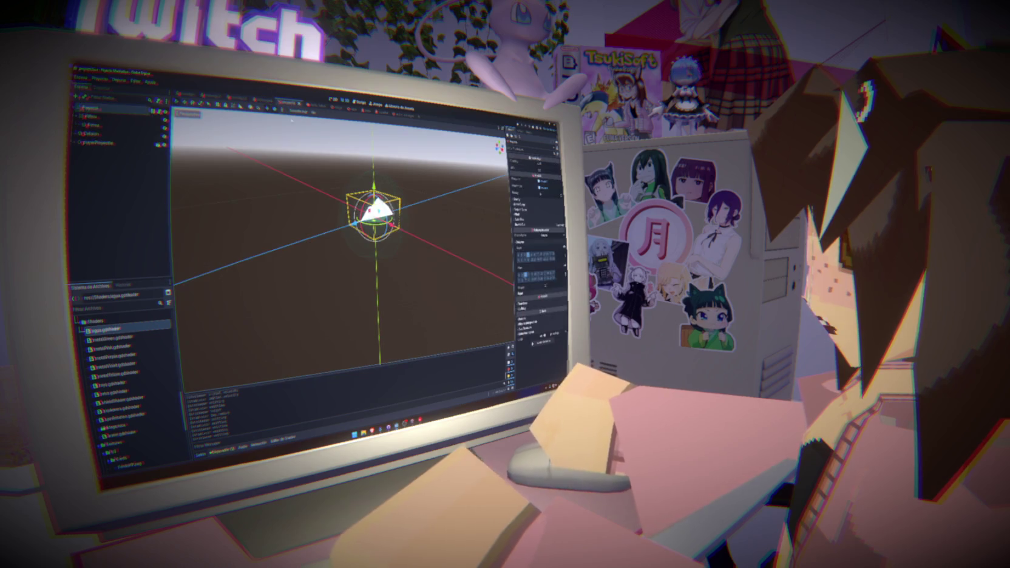
left_click(325, 243)
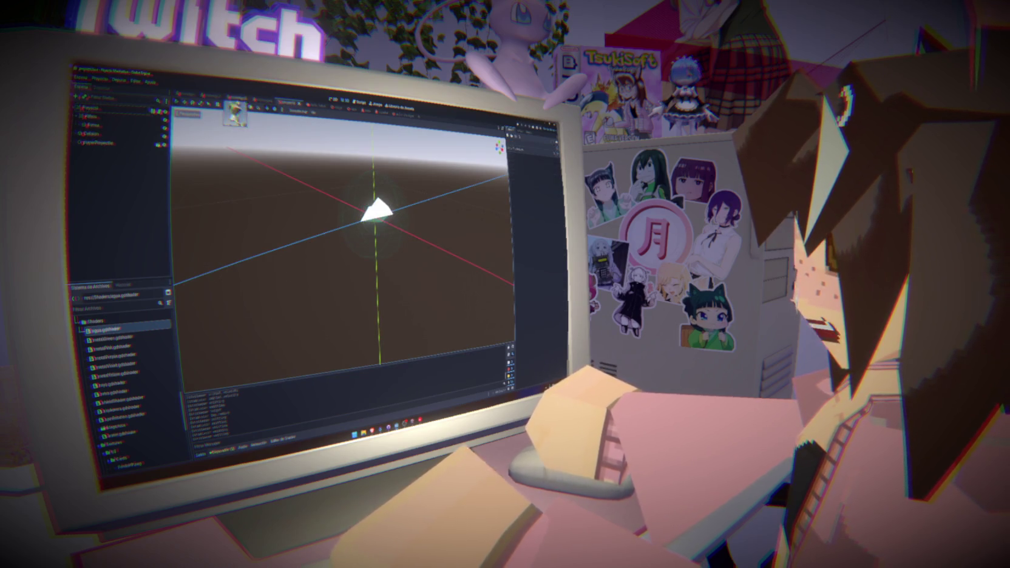
Step: Return to the character scene, orbit around it, then switch to the Script workspace
left_click(185, 95)
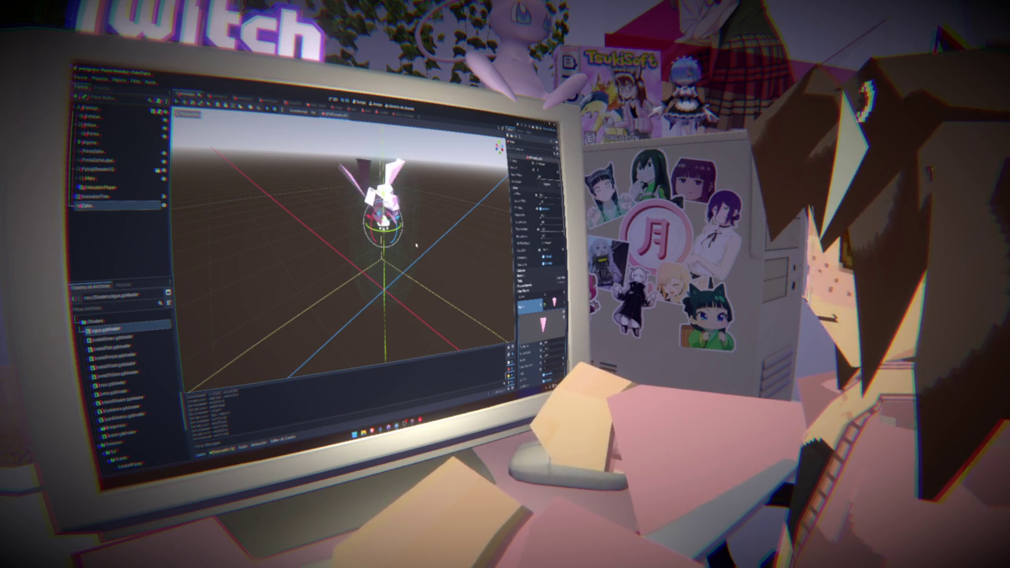
mouse_move(285, 219)
left_mouse_down()
mouse_move(330, 218)
mouse_move(324, 207)
left_mouse_up()
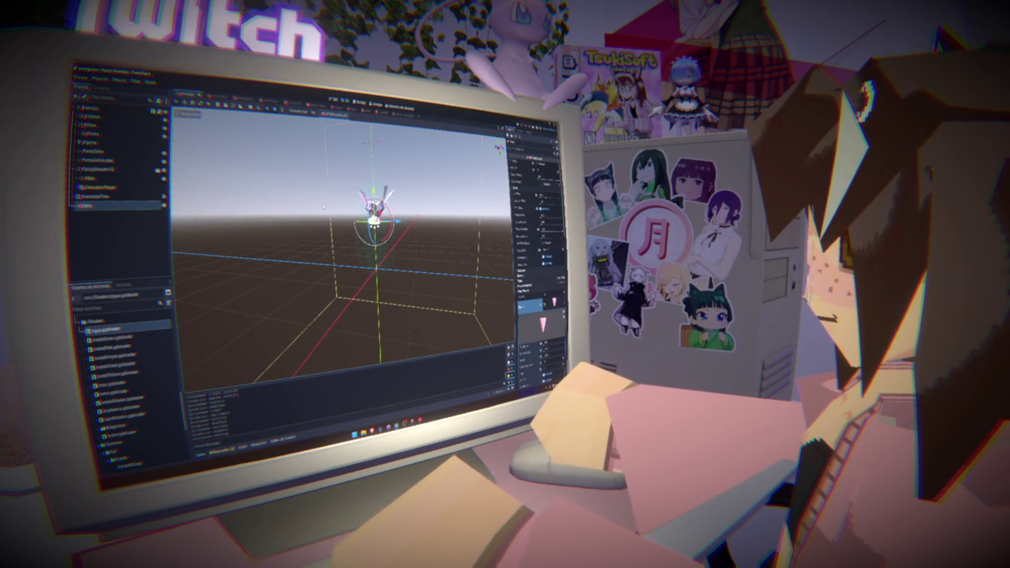
left_click(360, 103)
Step: Read through jugador.gd, enemigo.gd and spawn_manager.gd, jumping to set_puede_spawnear
left_click(190, 164)
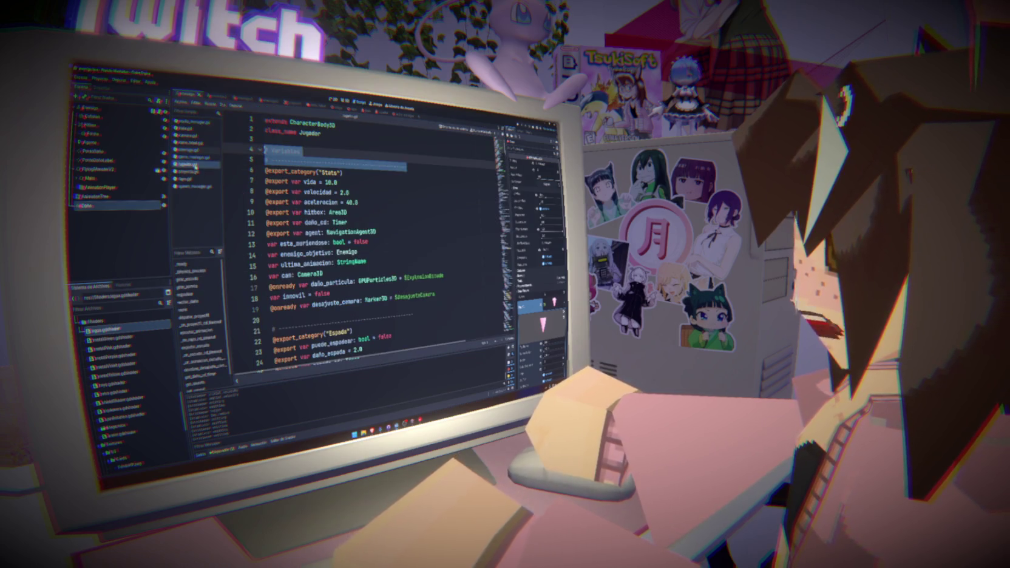
scroll(364, 243, "down", 20)
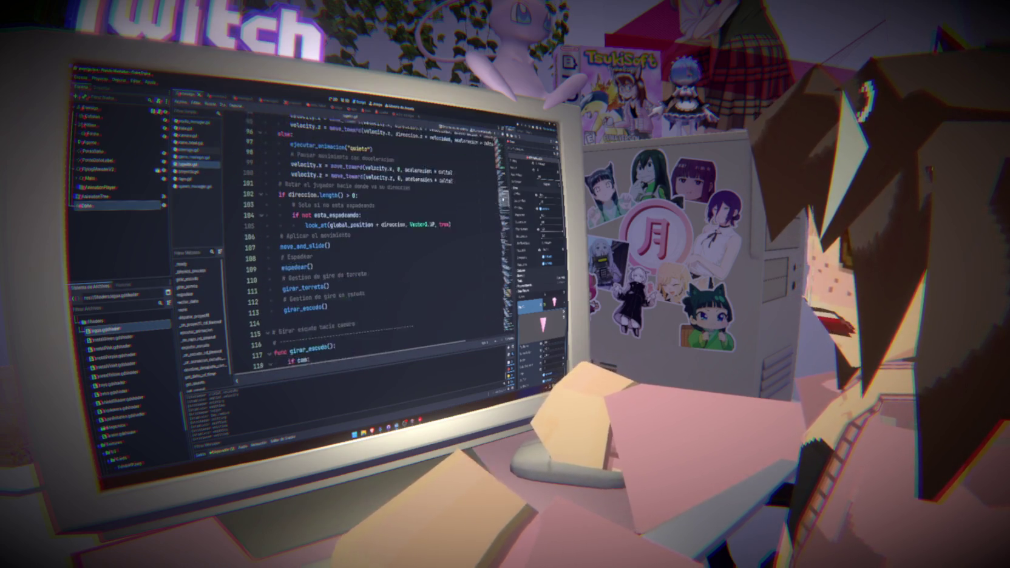
left_click(201, 151)
scroll(364, 242, "down", 20)
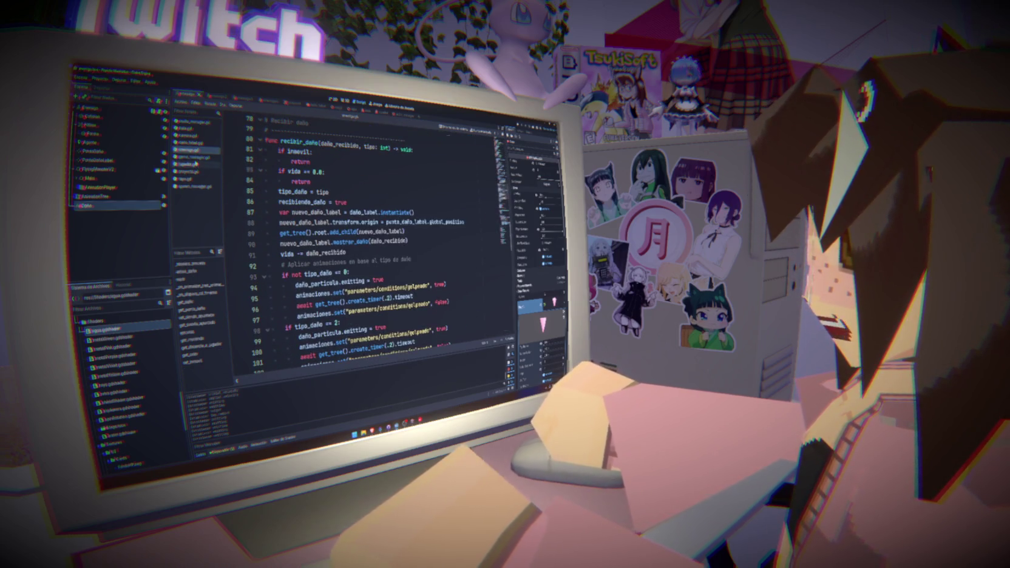
left_click(198, 186)
scroll(364, 242, "down", 4)
left_click(193, 278)
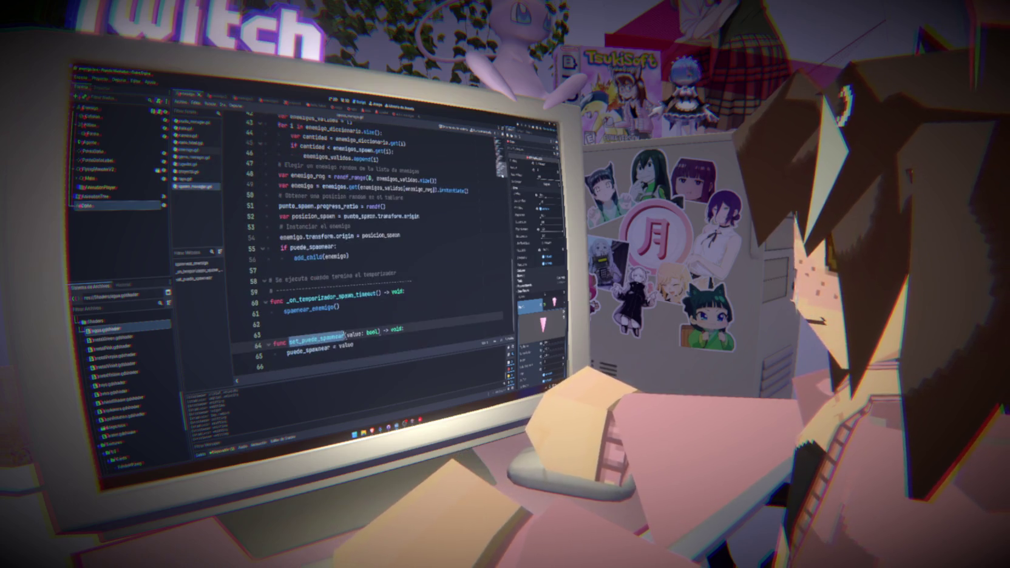
Step: Review the act and music manager script, highlighting lines 18–24 of siguiente_acto
left_click(193, 157)
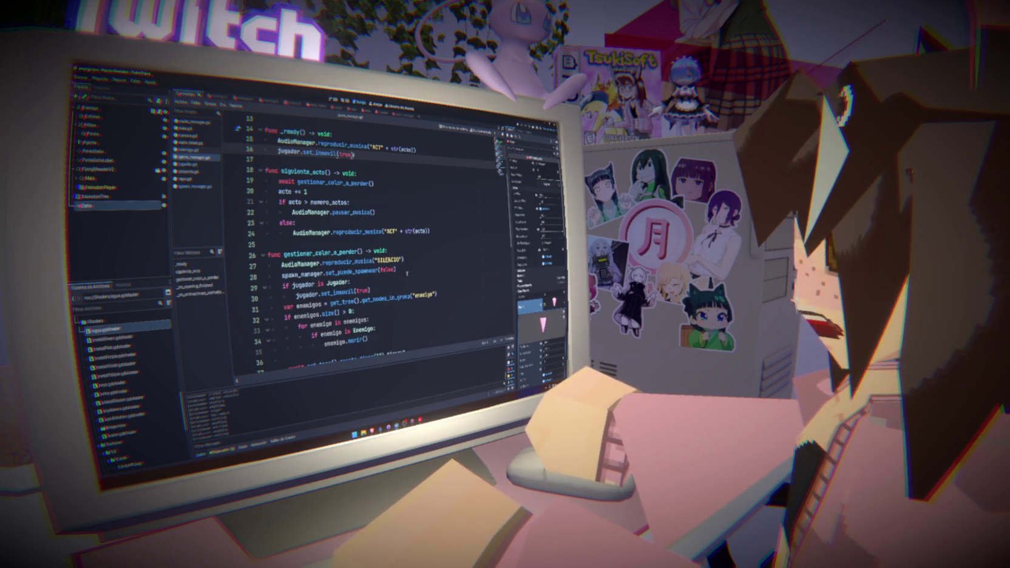
left_click(375, 212)
left_click(442, 231)
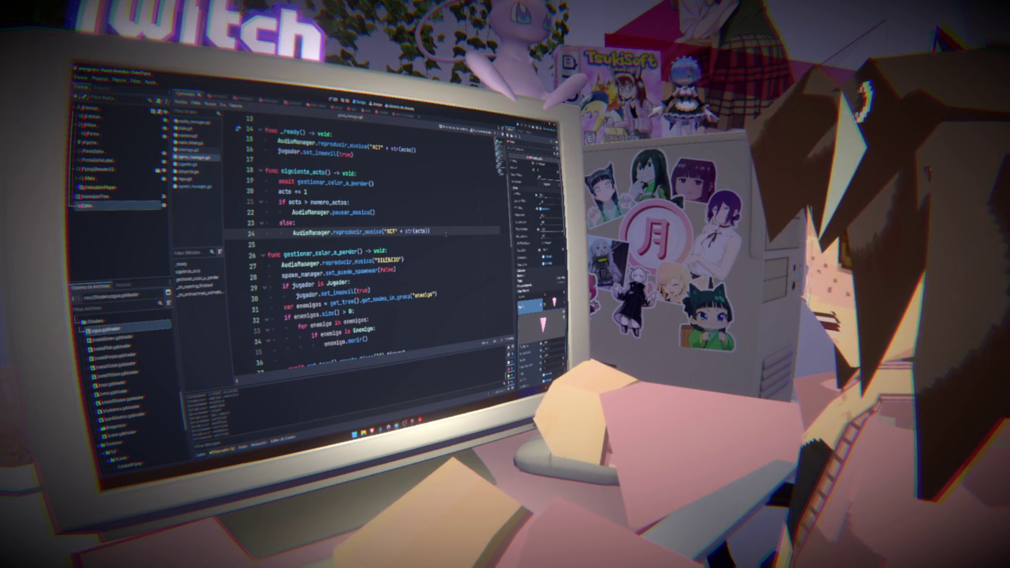
left_click_drag(446, 230, 267, 172)
scroll(364, 243, "down", 8)
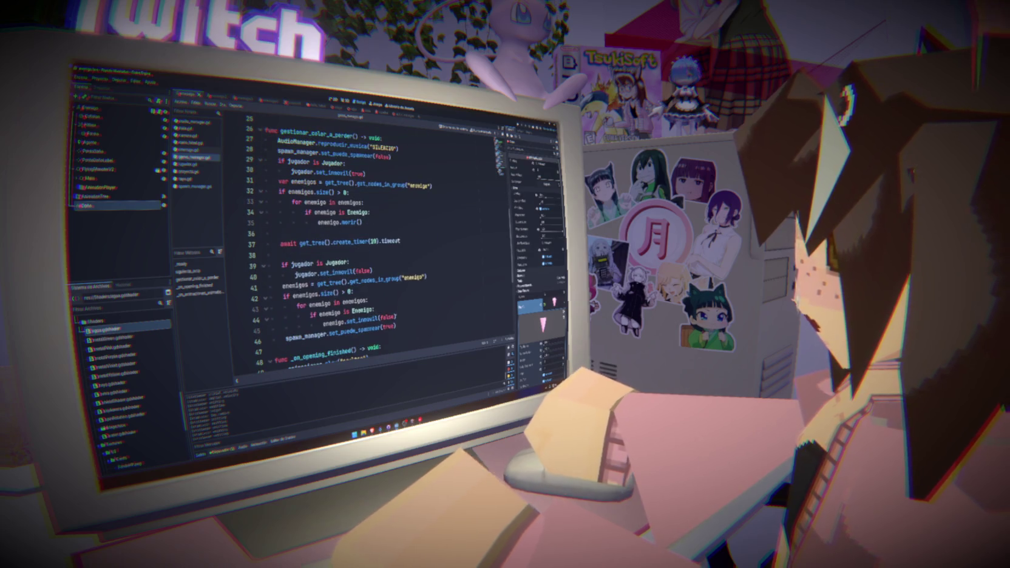
scroll(432, 291, "up", 7)
left_click(432, 291)
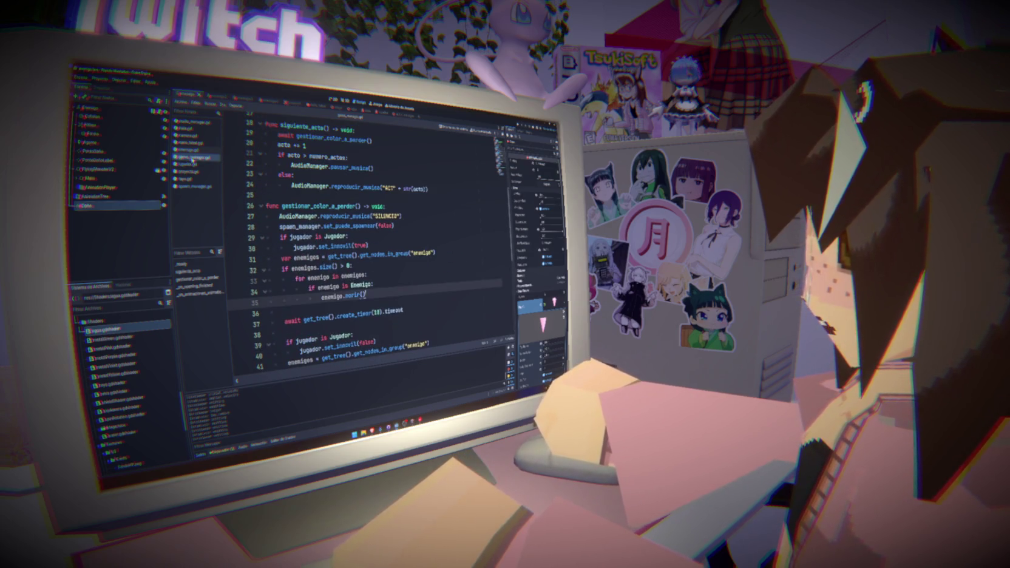
Step: Check camara.gd, then the damage-label script's mostrar_daño function on lines 22–31
left_click(189, 135)
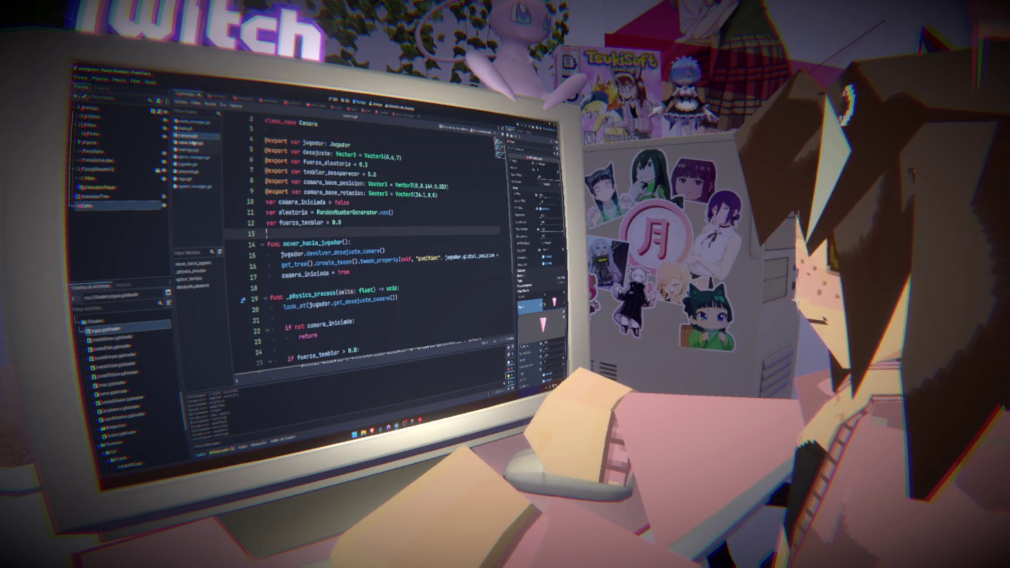
left_click(189, 144)
scroll(304, 309, "down", 1)
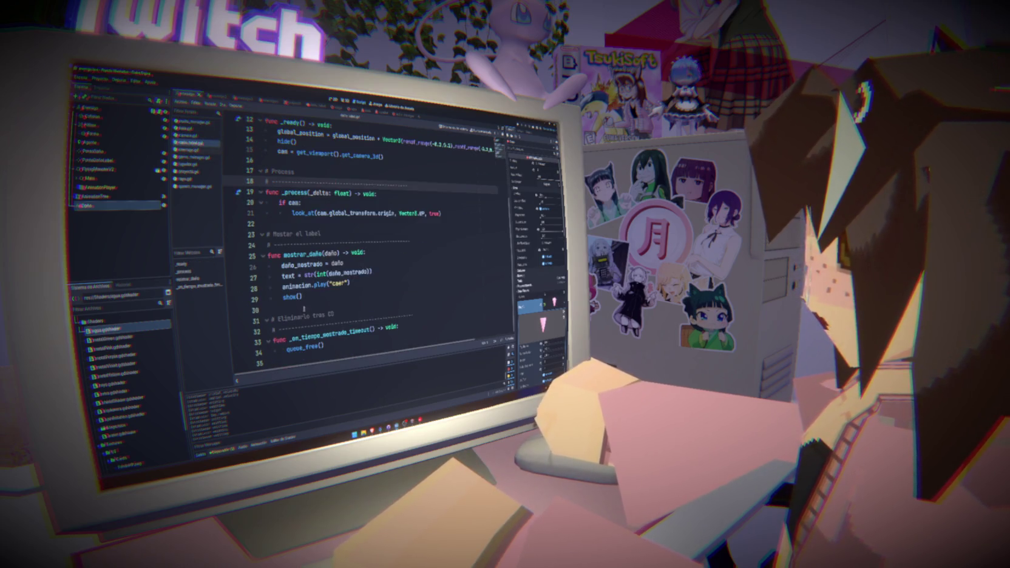
left_click_drag(334, 316, 265, 223)
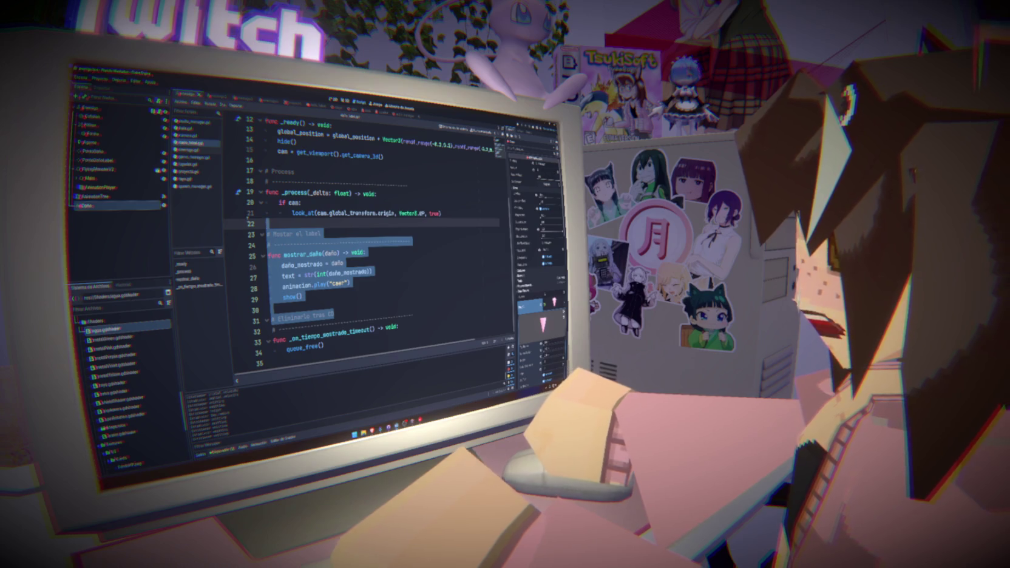
left_click(382, 288)
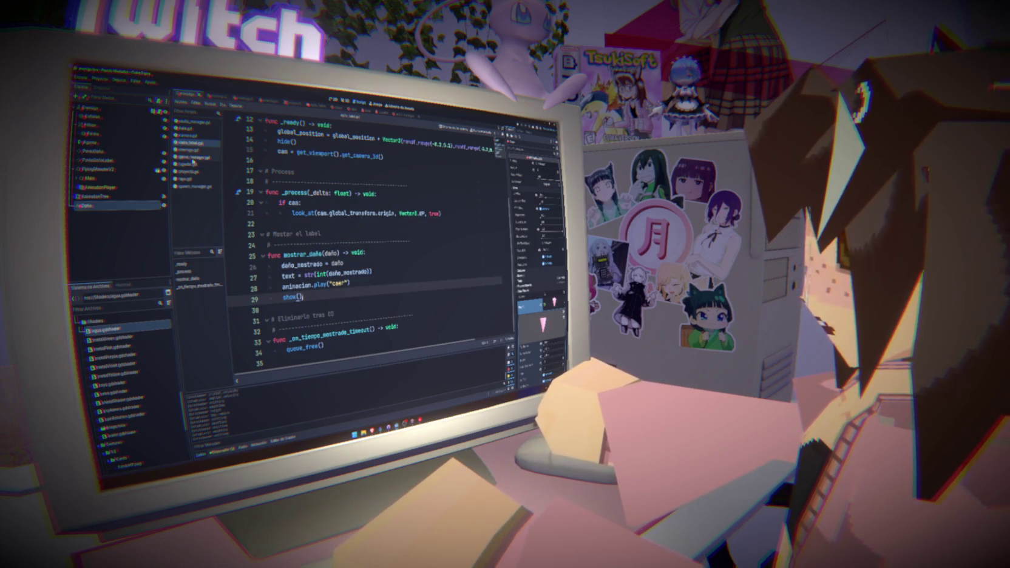
Step: Return to jugador.gd and run the project with F5 to playtest the arena
left_click(188, 164)
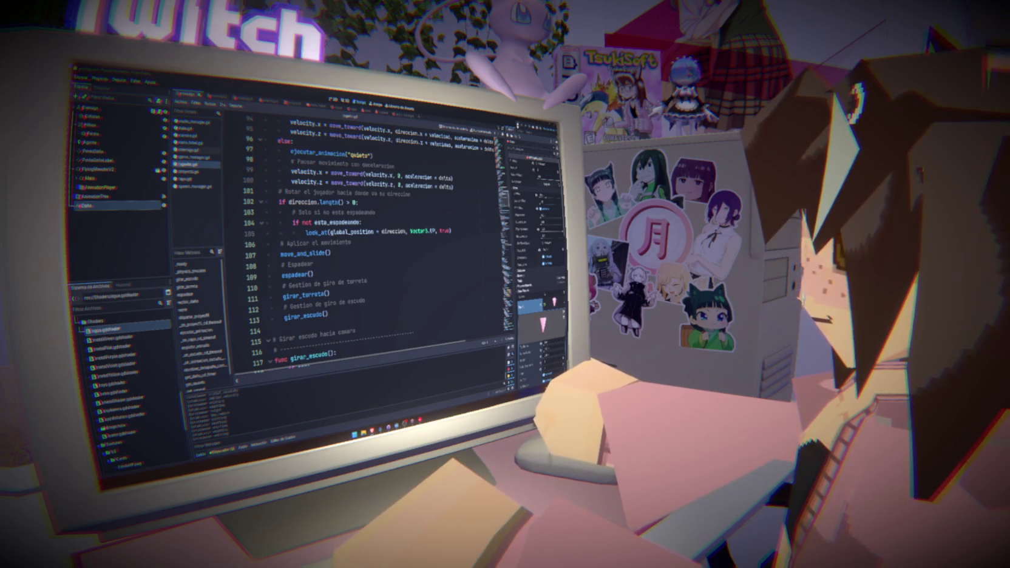
key("F5")
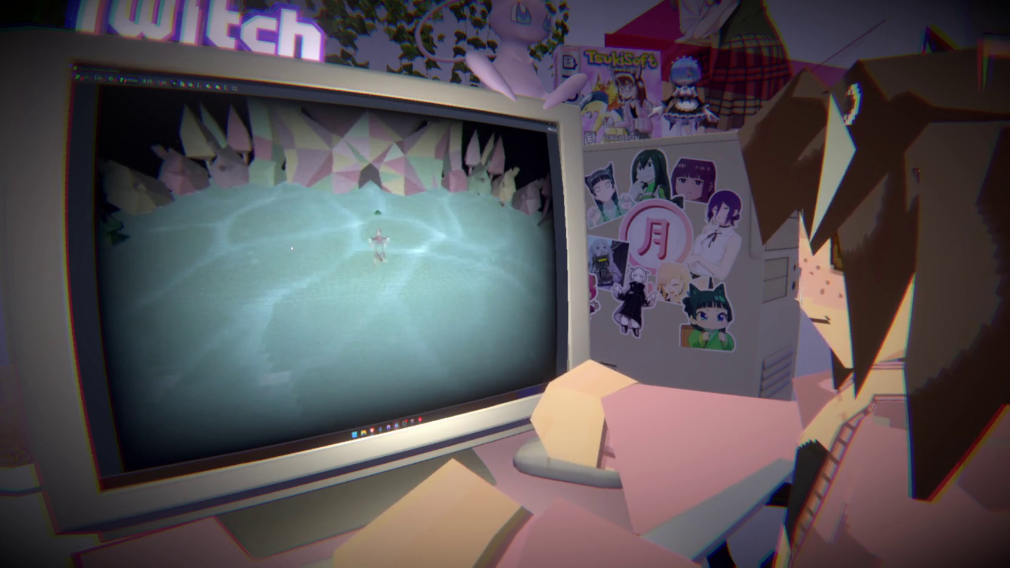
Step: Stop the running game with F8 and return to jugador.gd's movement code
key("F8")
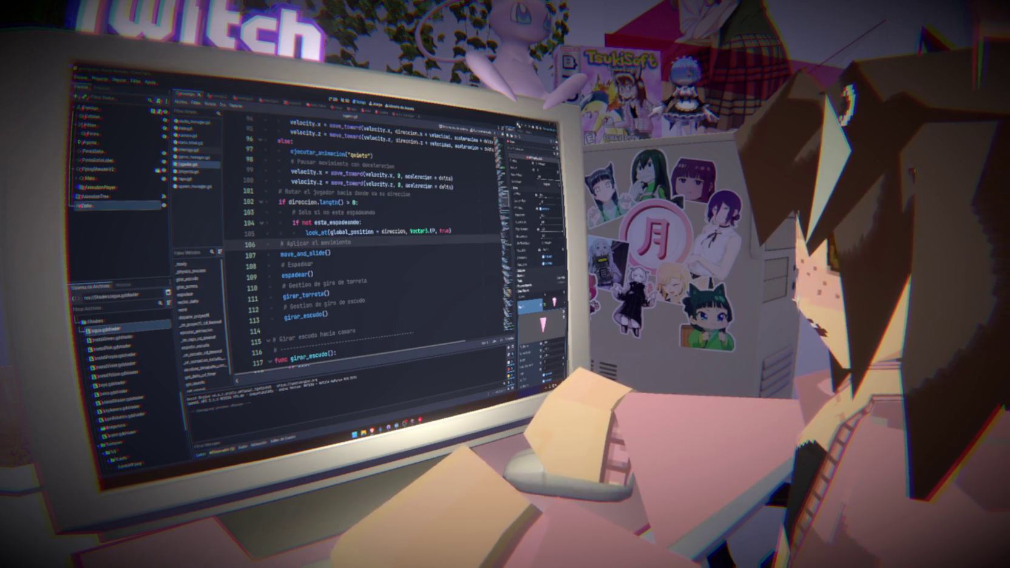
Step: Relaunch the project with F5 several times and play the arena with enemies
key("F5")
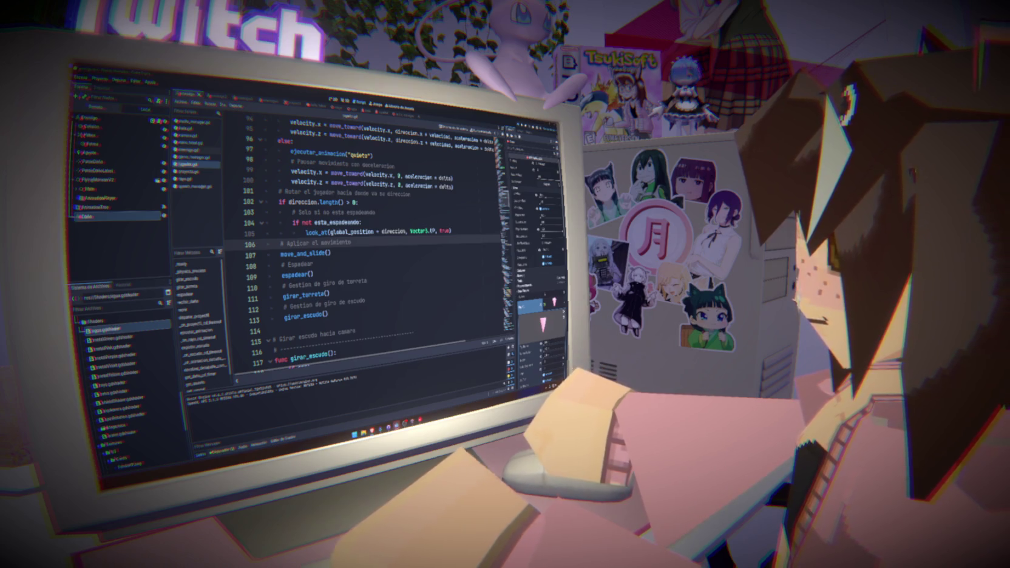
key("F5")
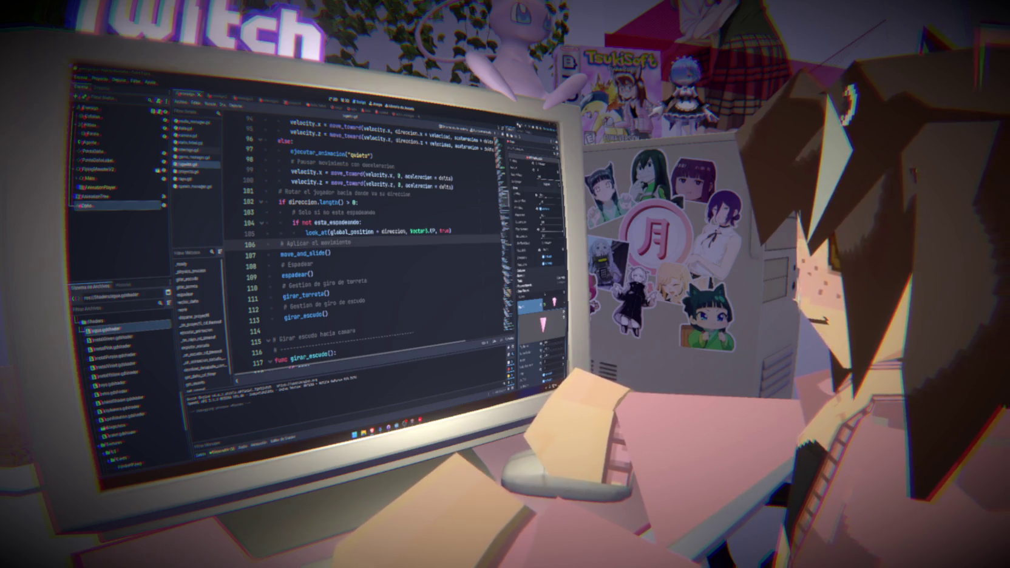
key("F5")
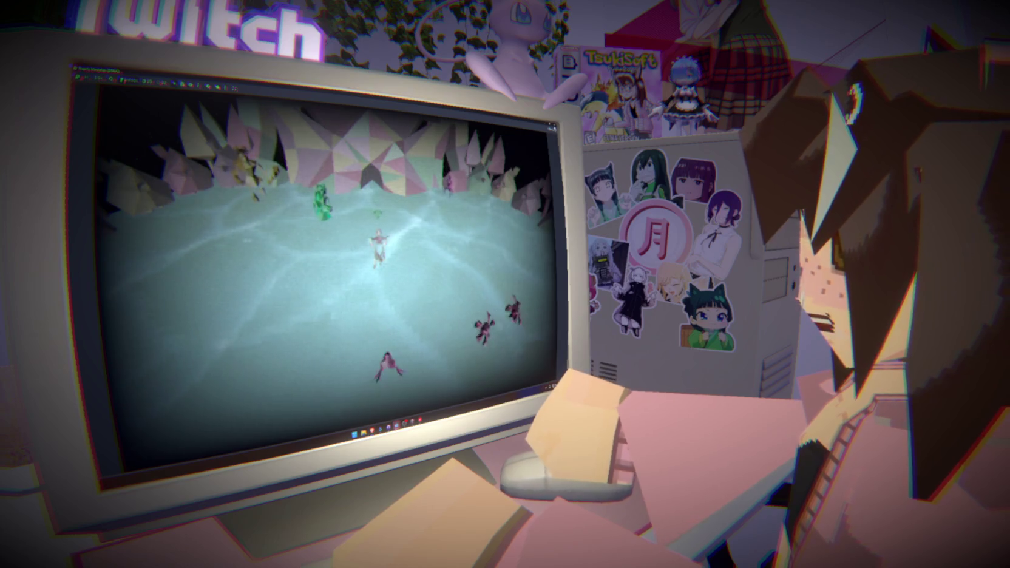
Step: Stop the game with F8, returning to jugador.gd's movement code
key("F8")
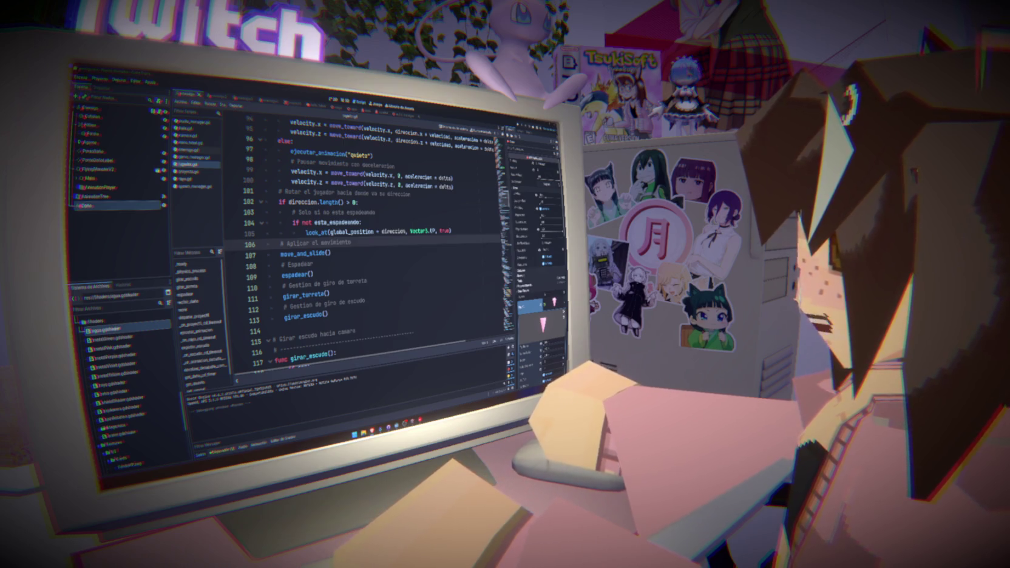
left_click(358, 291)
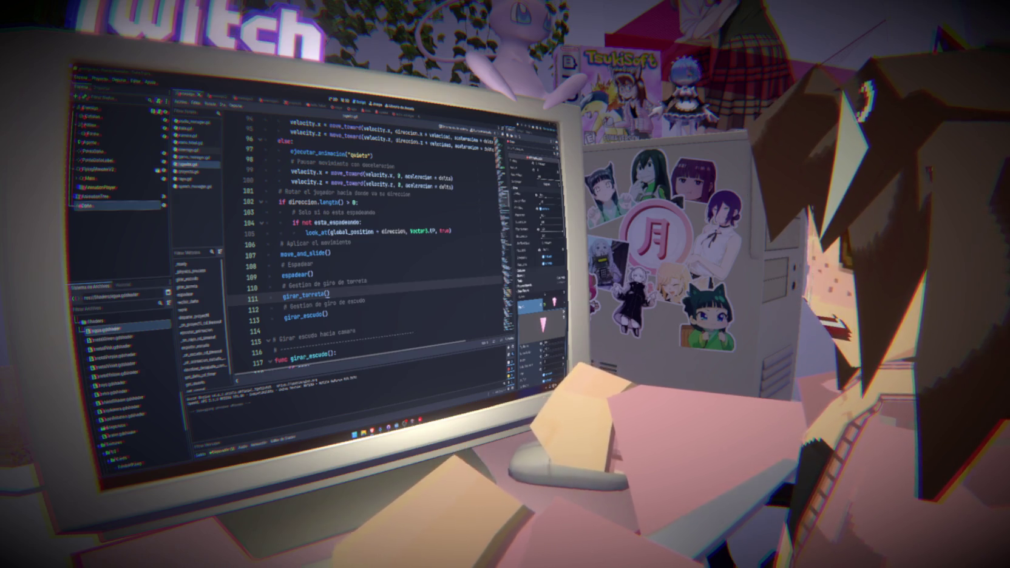
key("alt+Tab")
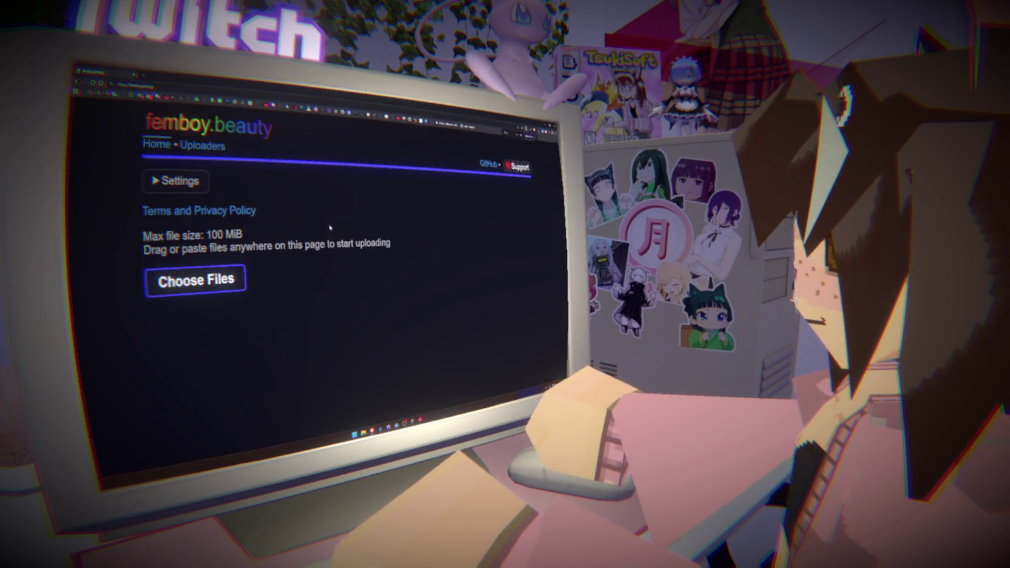
key("ctrl+plus")
key("ctrl+plus")
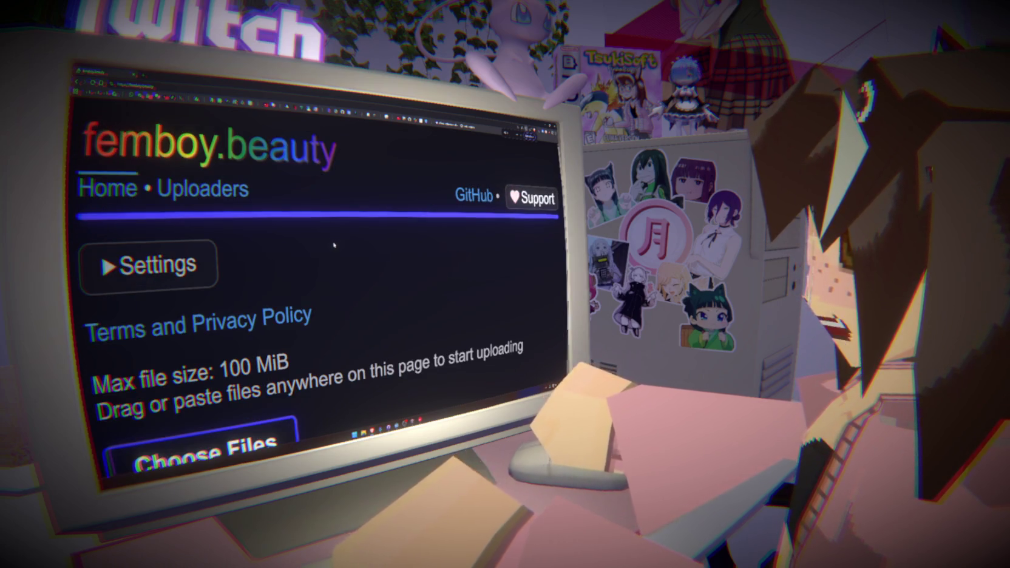
key("ctrl+minus")
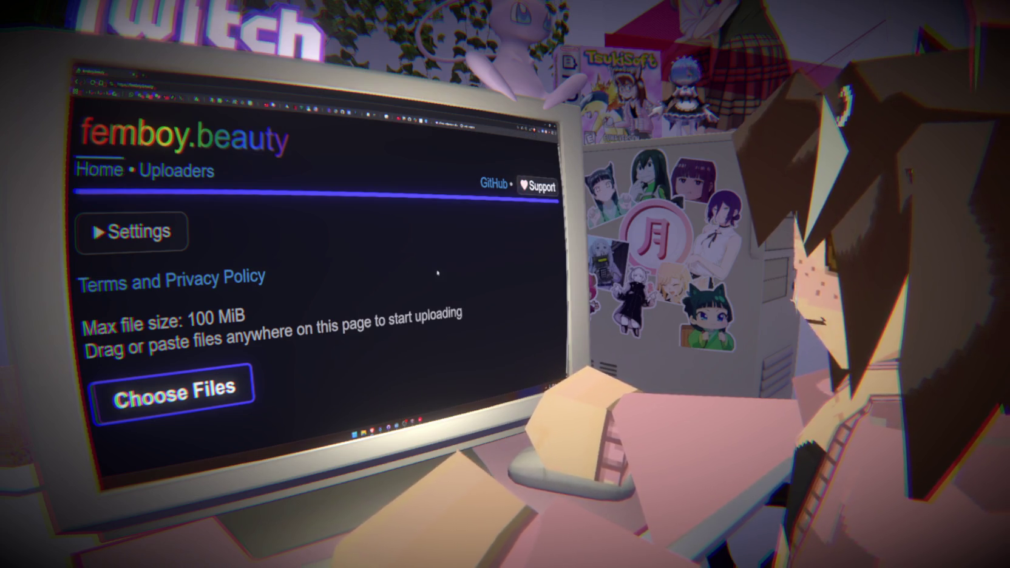
key("ctrl+minus")
key("ctrl+minus")
key("ctrl+minus")
key("ctrl+minus")
key("ctrl+minus")
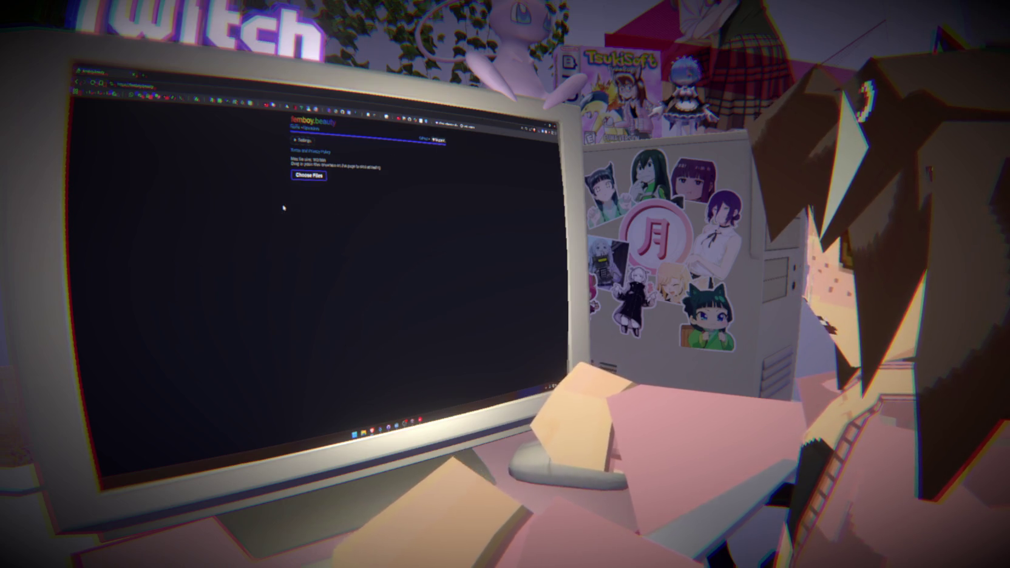
key("ctrl+plus")
key("ctrl+plus")
key("ctrl+plus")
key("ctrl+minus")
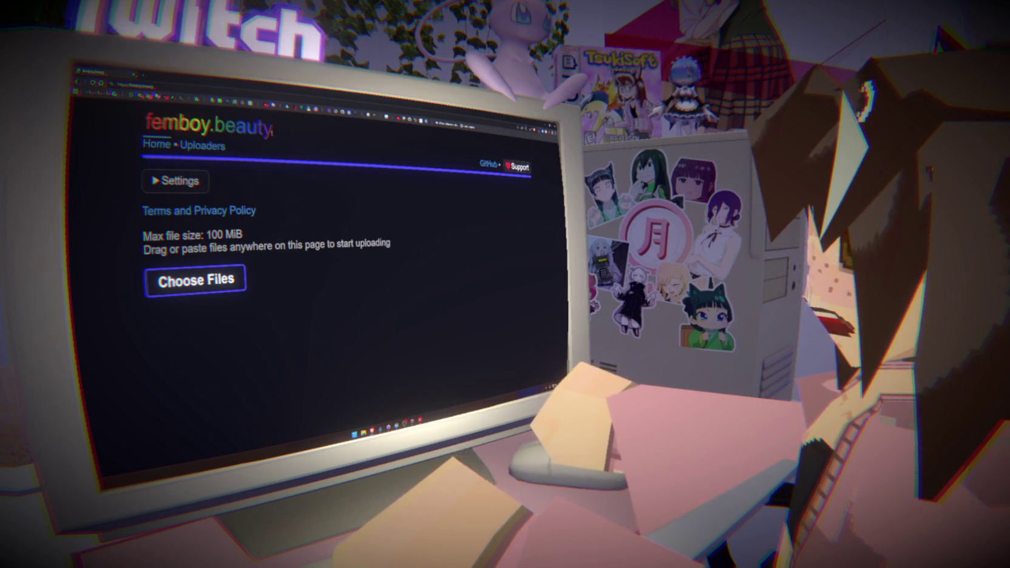
key("alt+Tab")
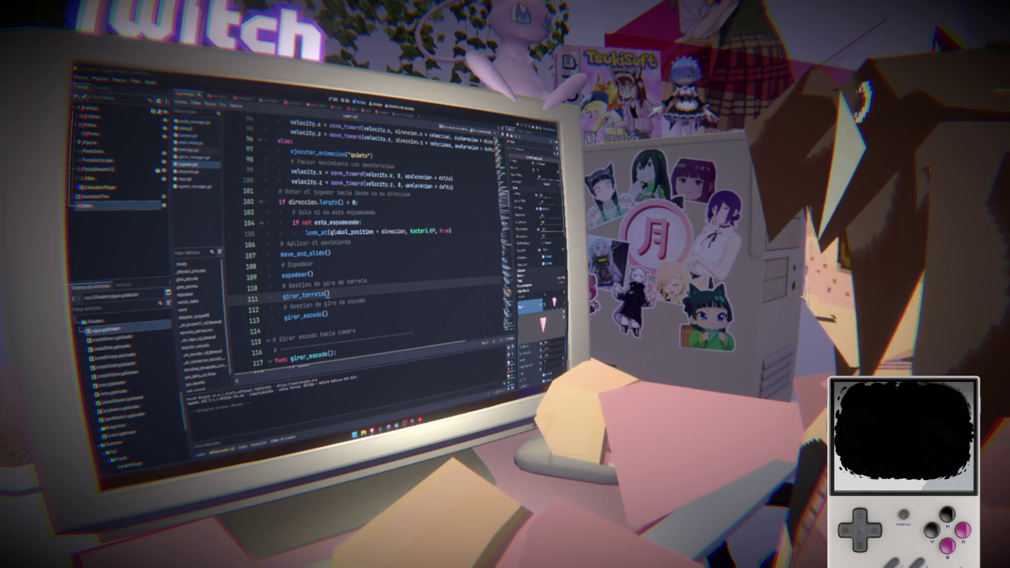
Step: Launch the arena game, then restart it with F5 for a fresh playtest
left_click(518, 125)
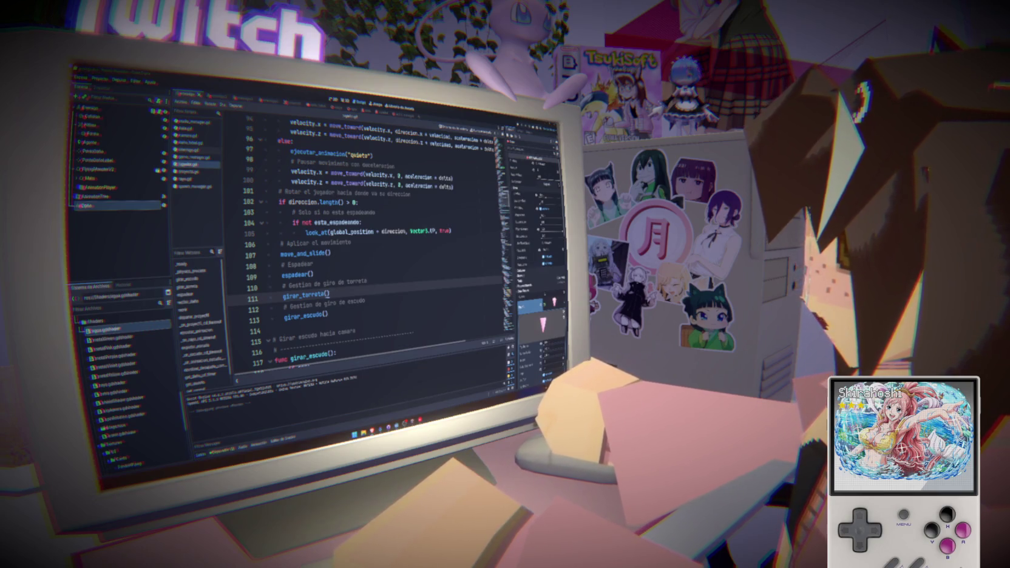
key("F5")
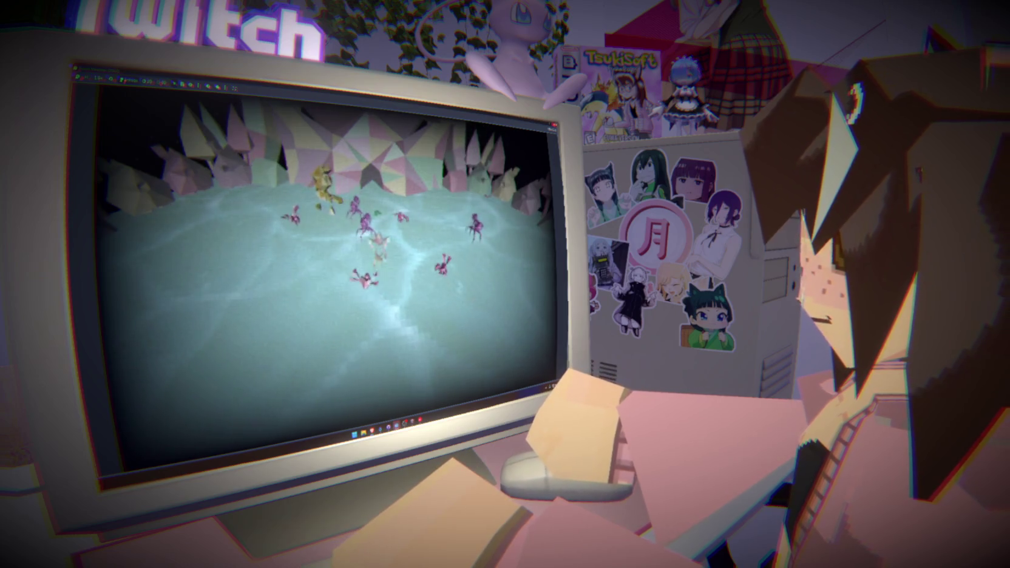
Step: Stop and rerun the game twice with F8/F5, then leave it for jugador.gd
key("F8")
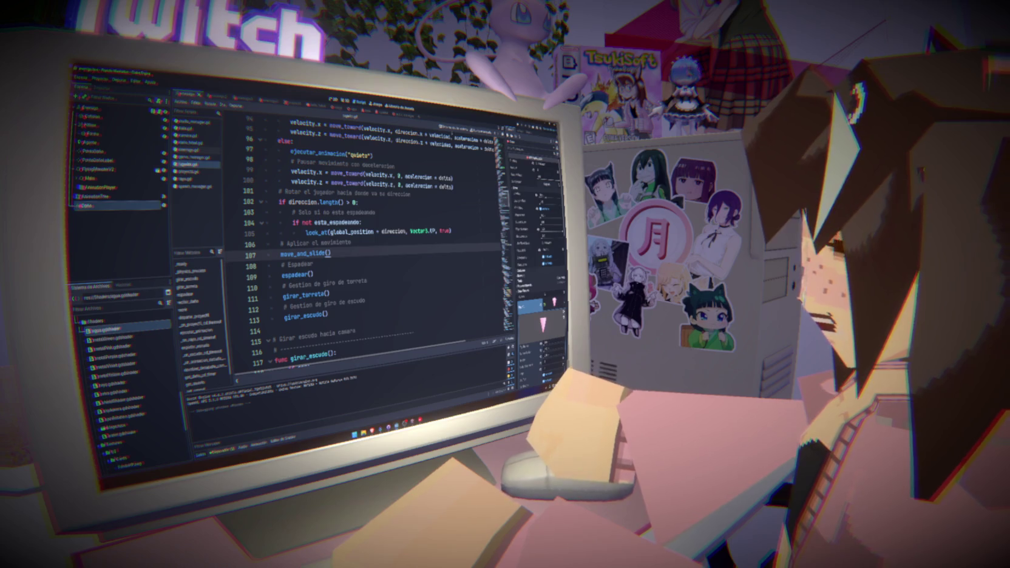
key("F5")
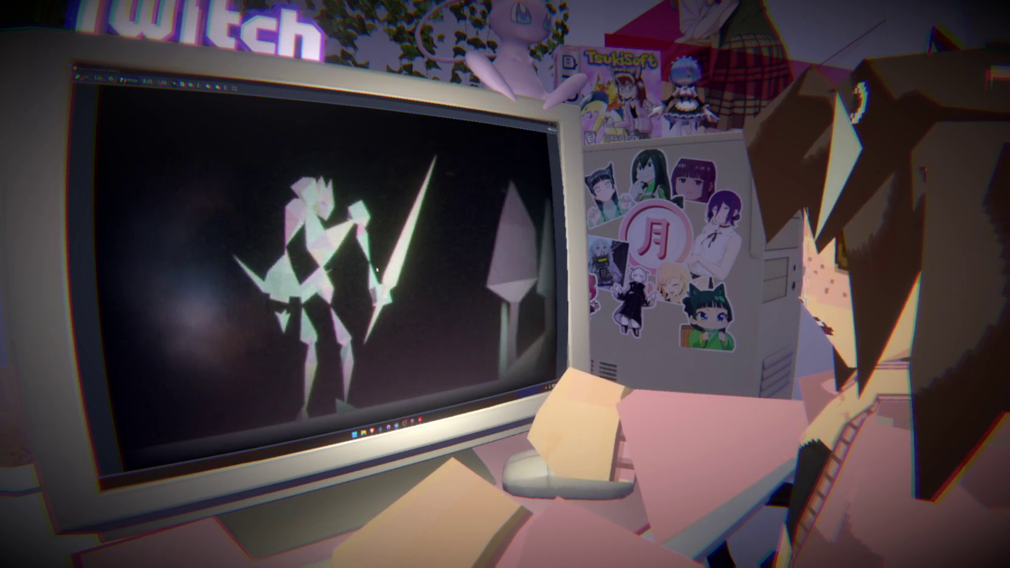
key("F8")
key("F5")
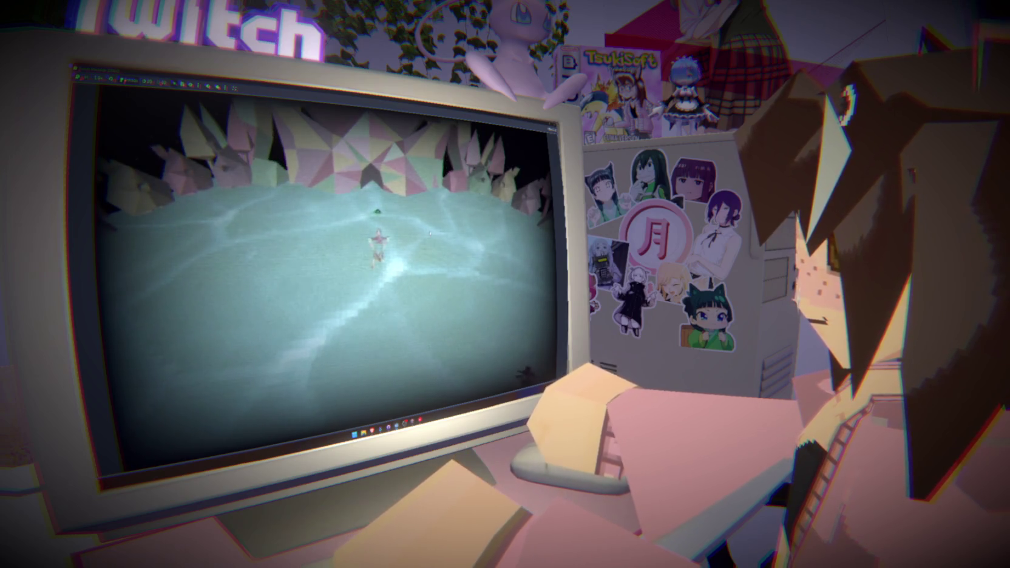
key("alt+Tab")
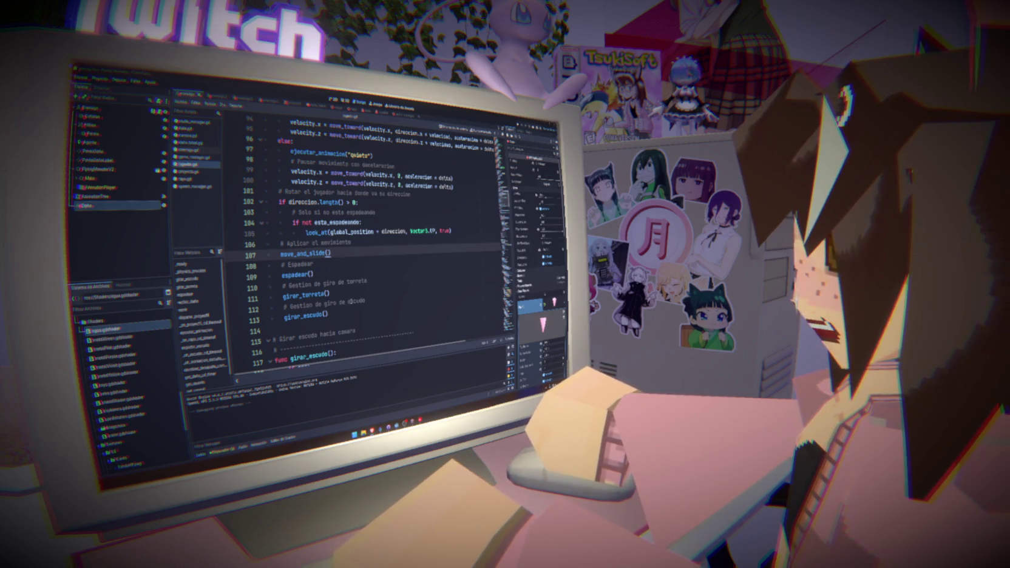
Step: Expand Audio > Music in the FileSystem dock and open ACT1.mp3's import settings
left_click(82, 321)
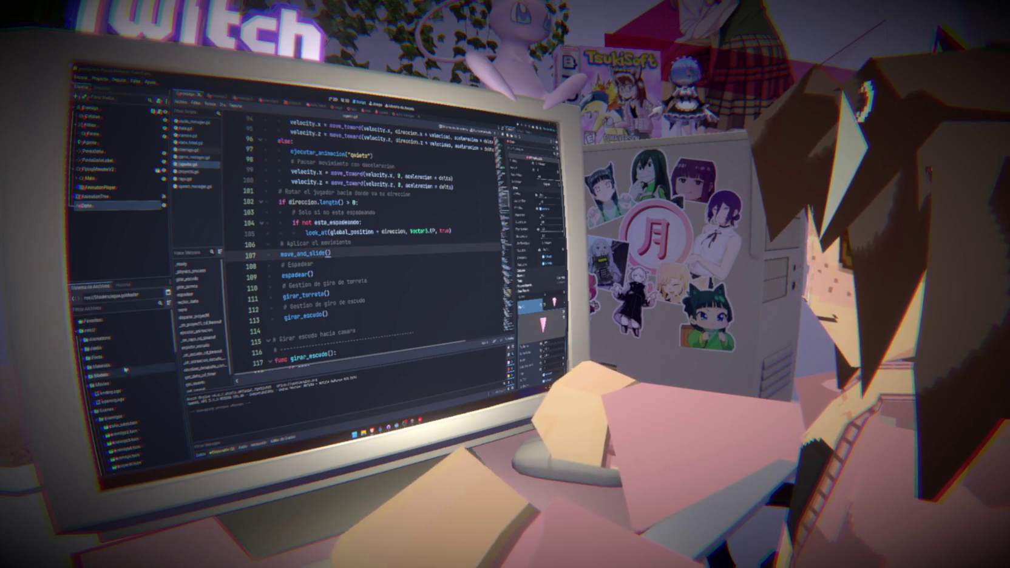
left_click(85, 338)
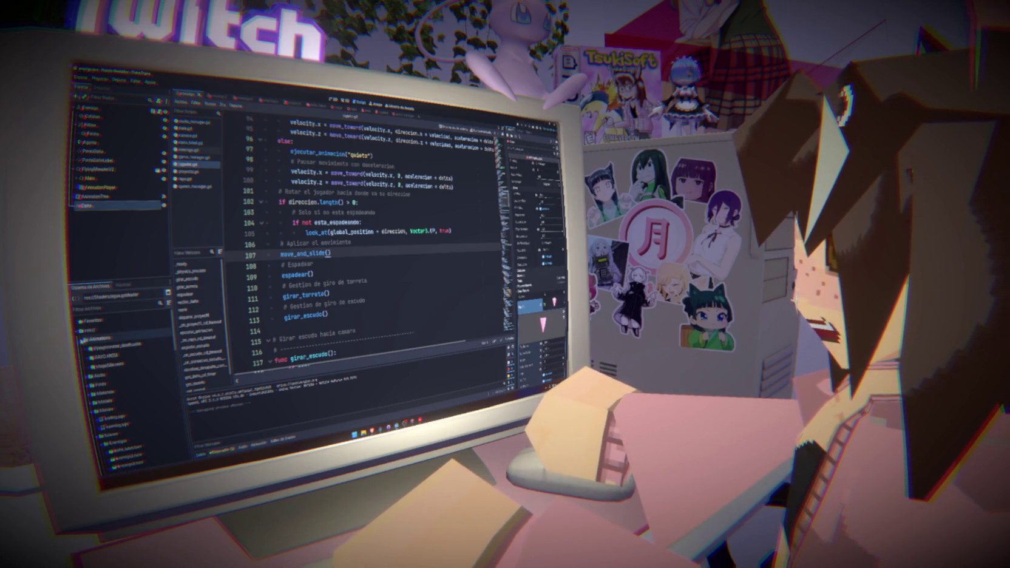
left_click(85, 339)
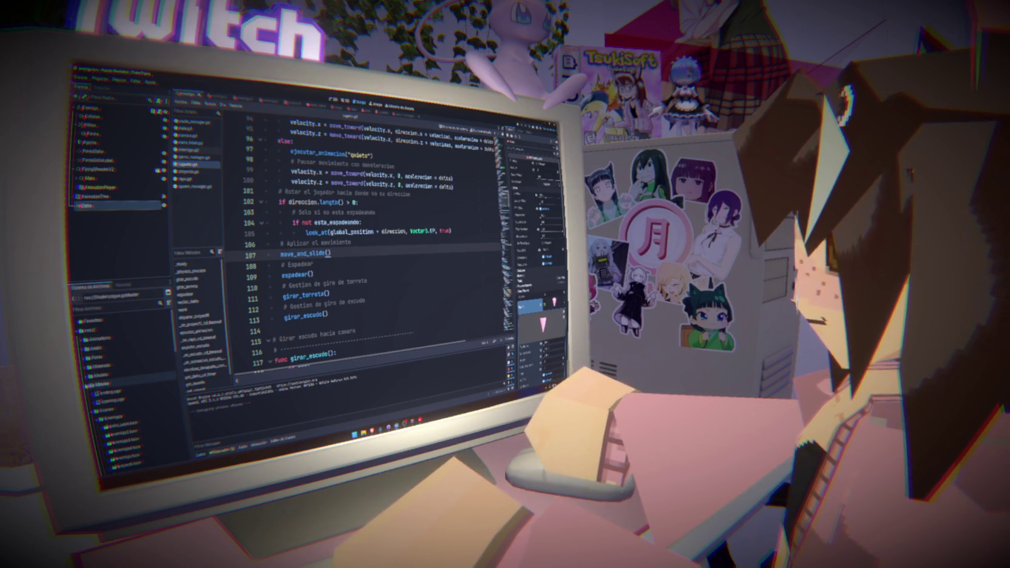
left_click(84, 348)
left_click(91, 357)
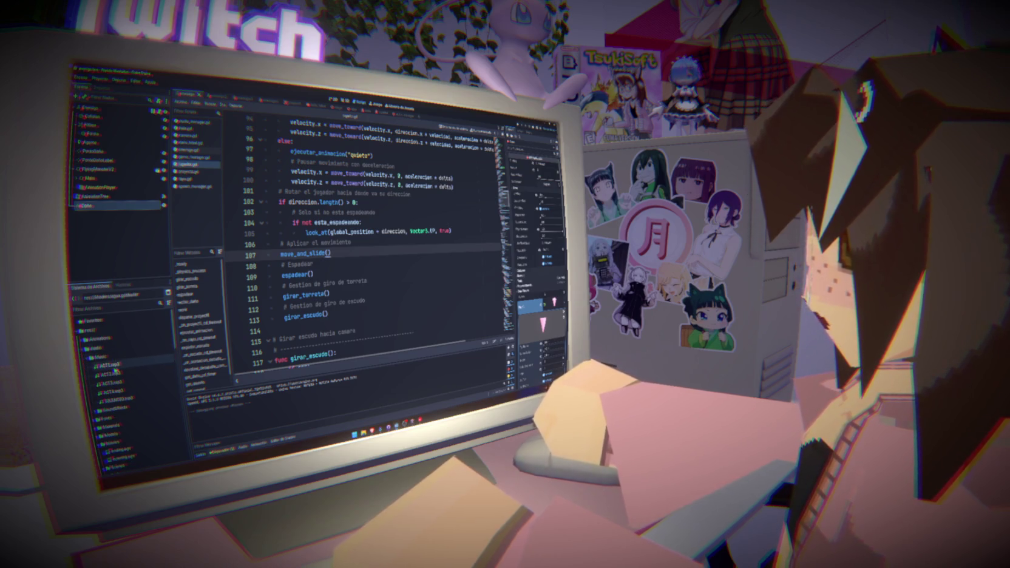
double_click(113, 366)
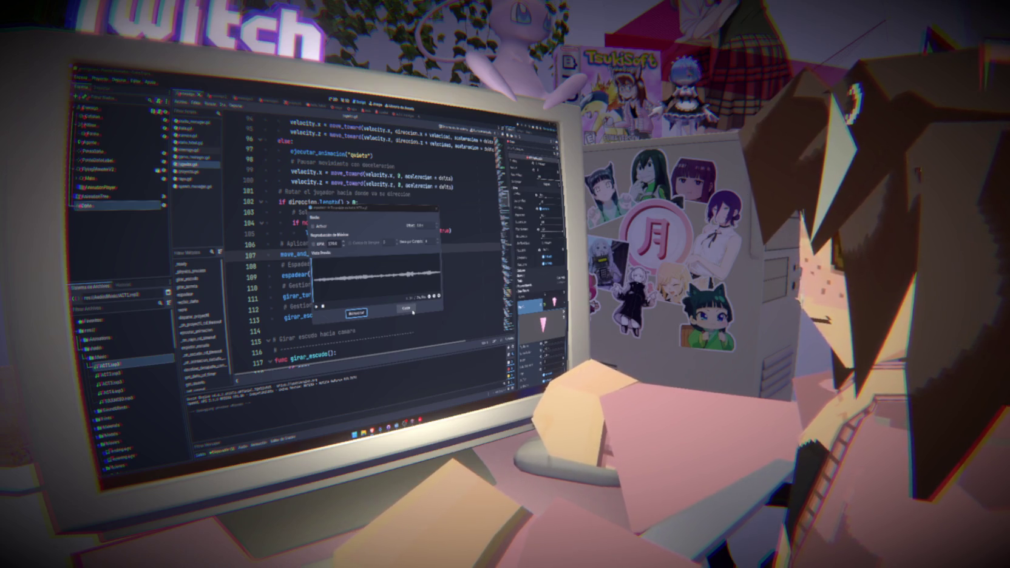
Step: Dismiss the ACT1.mp3 audio import window to return to the player script's movement code
left_click(411, 310)
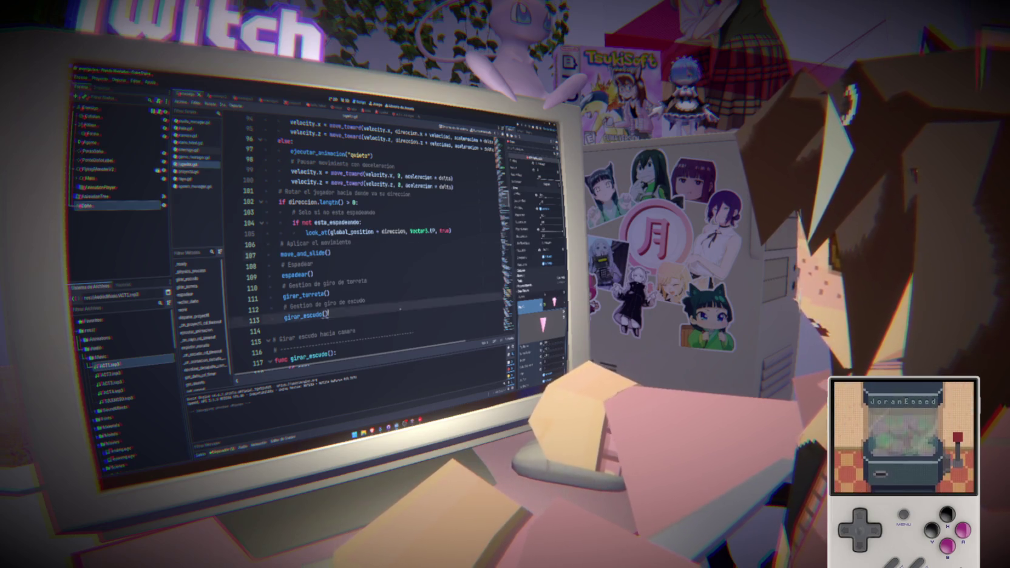
Step: Highlight player script lines 106–113, from '# Aplicar el movimiento' down to girar_escudo()
left_click_drag(401, 309, 315, 274)
left_click_drag(328, 315, 259, 241)
left_click(374, 247)
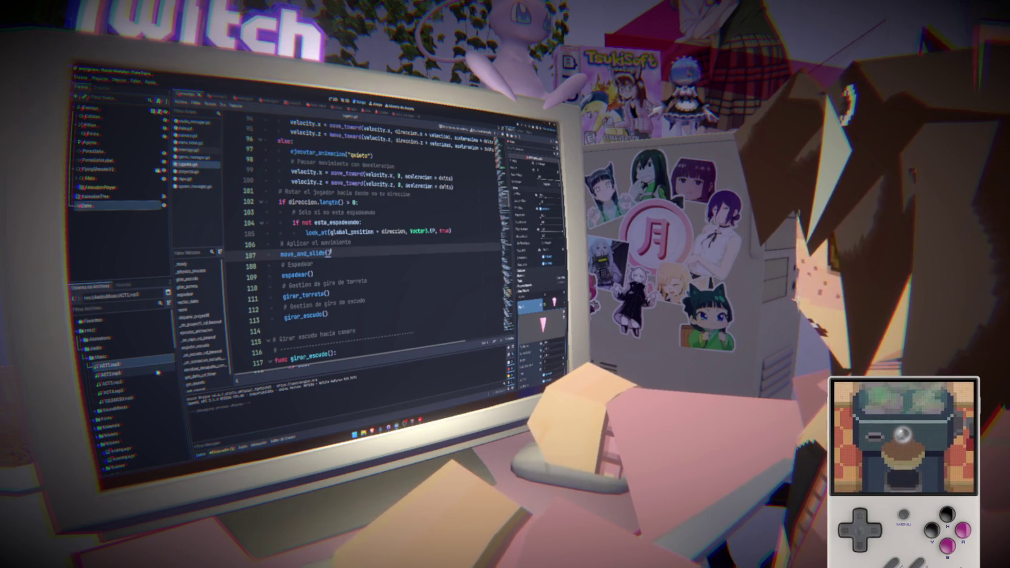
left_click_drag(328, 315, 251, 248)
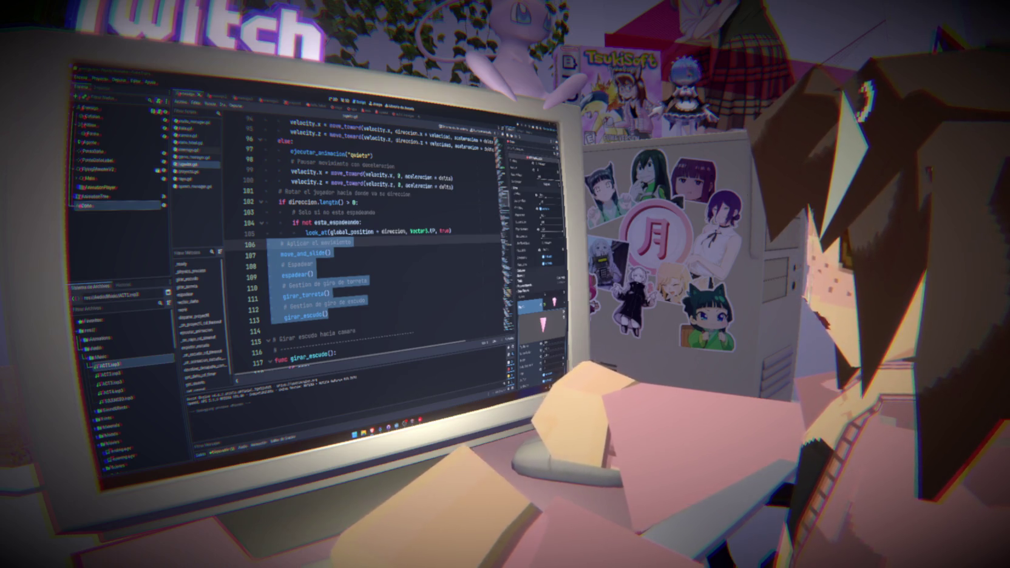
Step: Run the game with F5 for another playtest, then switch the editor to a different scene
key("F5")
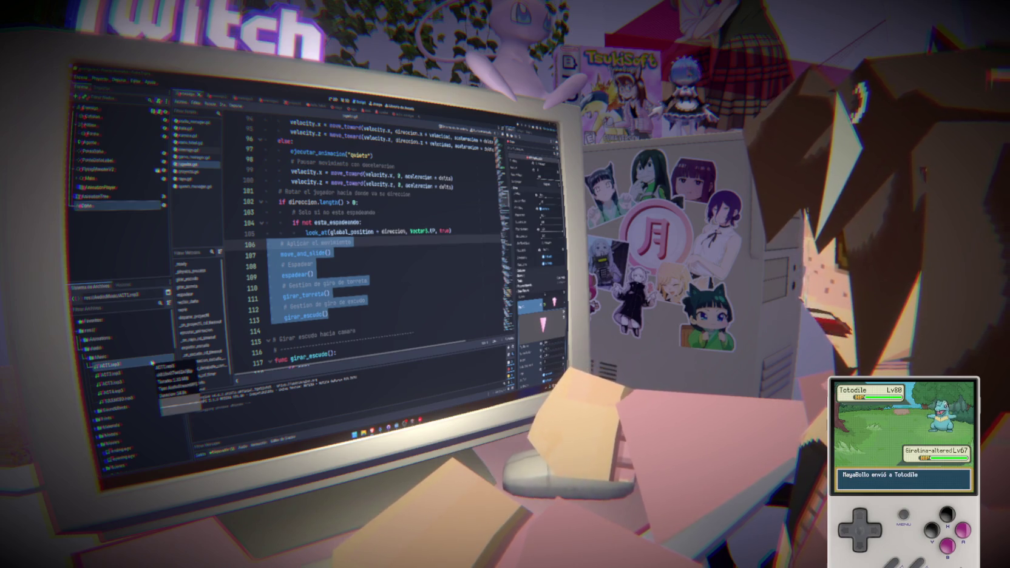
left_click(148, 353)
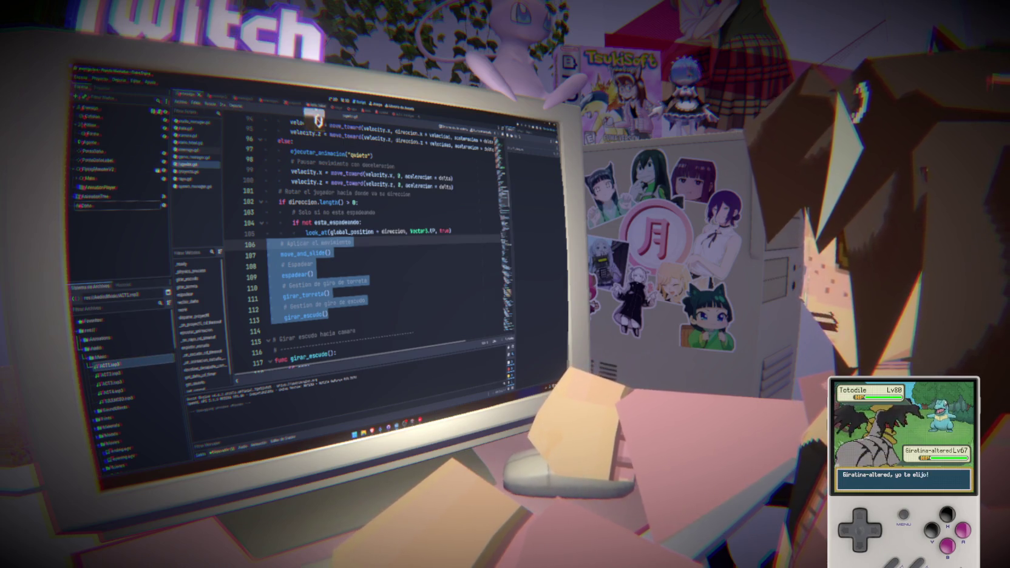
left_click(334, 109)
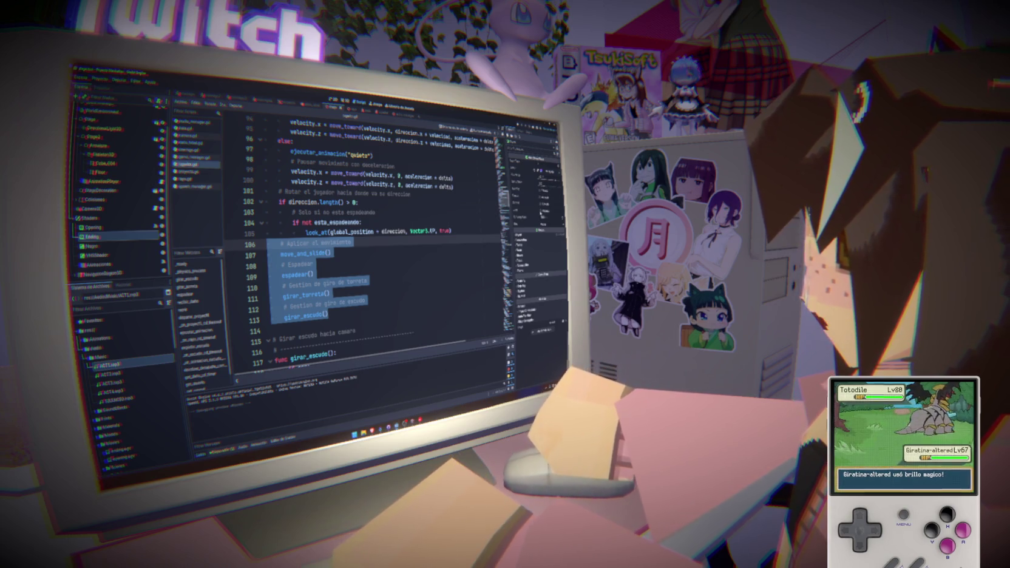
left_click(518, 125)
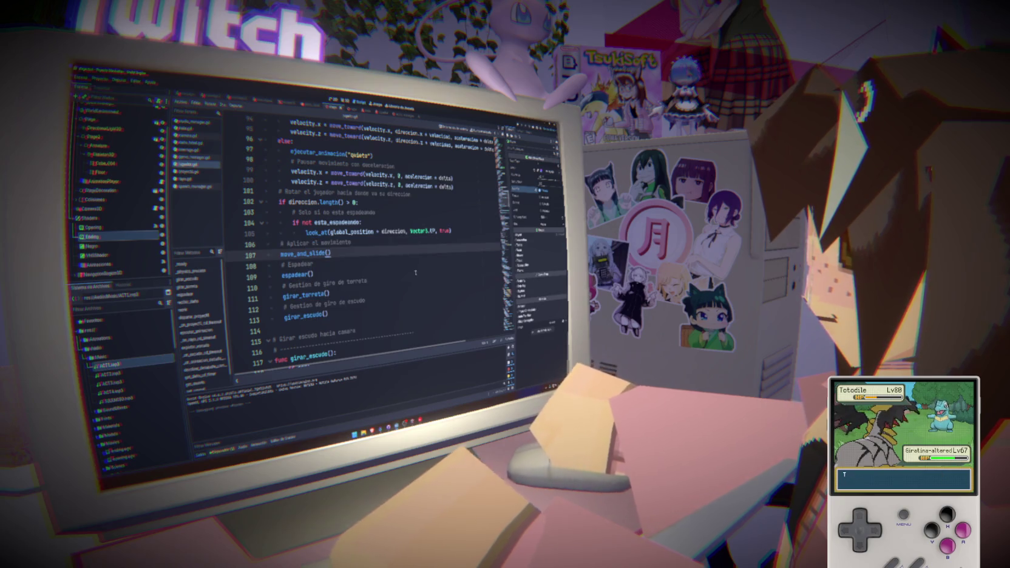
mouse_move(328, 315)
left_mouse_down()
mouse_move(283, 275)
mouse_move(267, 242)
left_mouse_up()
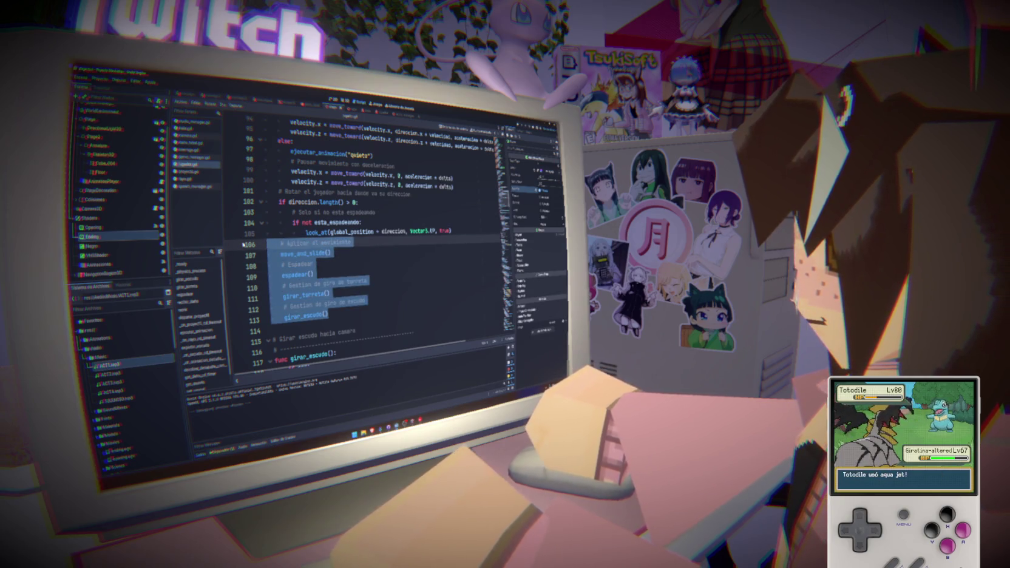
left_click(354, 311)
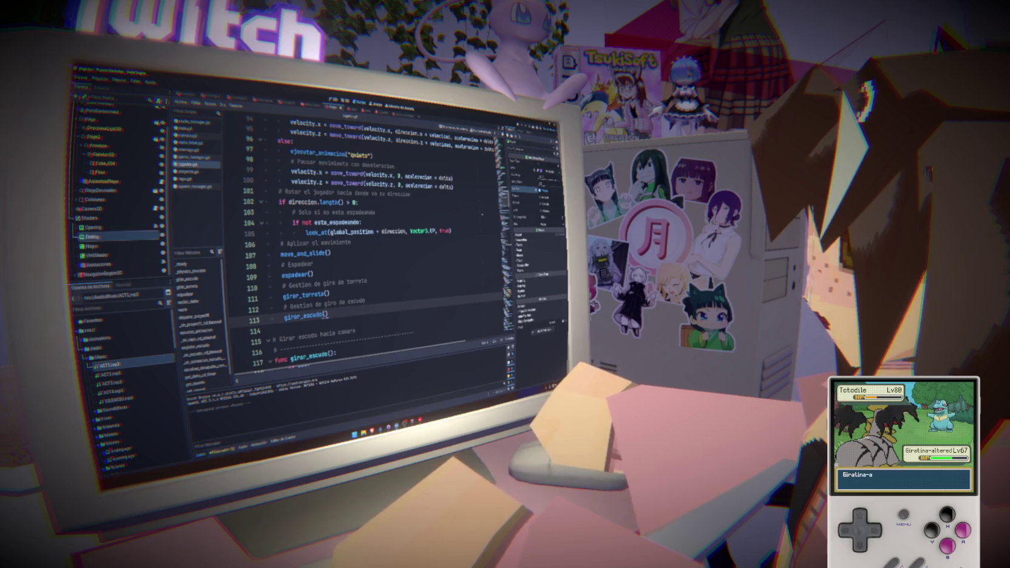
mouse_move(436, 229)
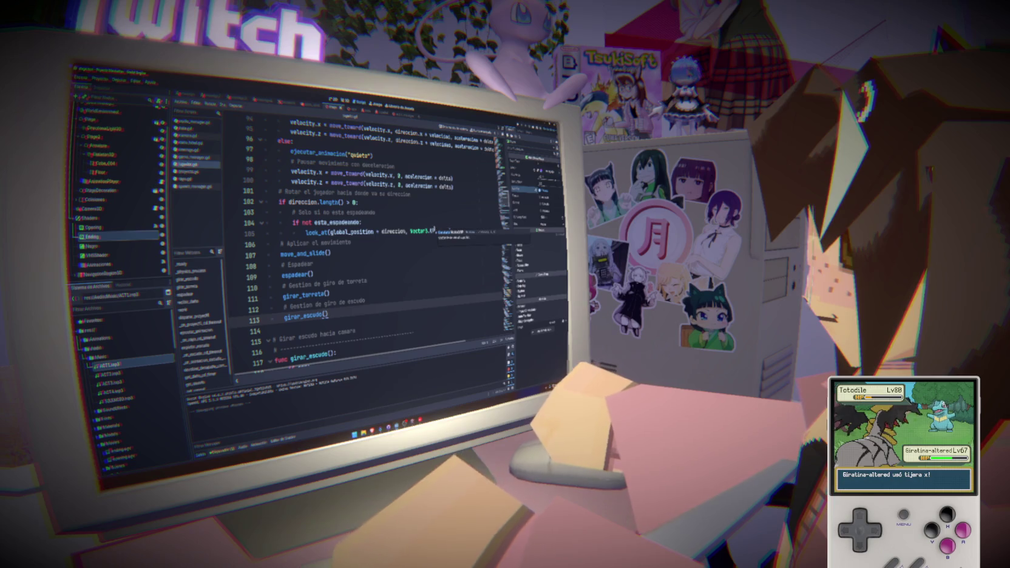
type("P, true)")
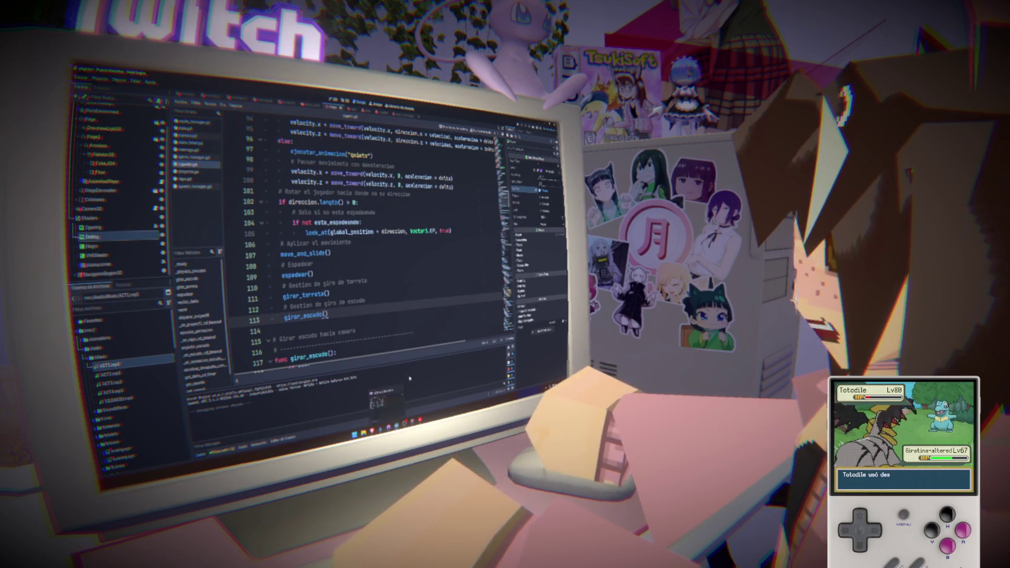
left_click(380, 323)
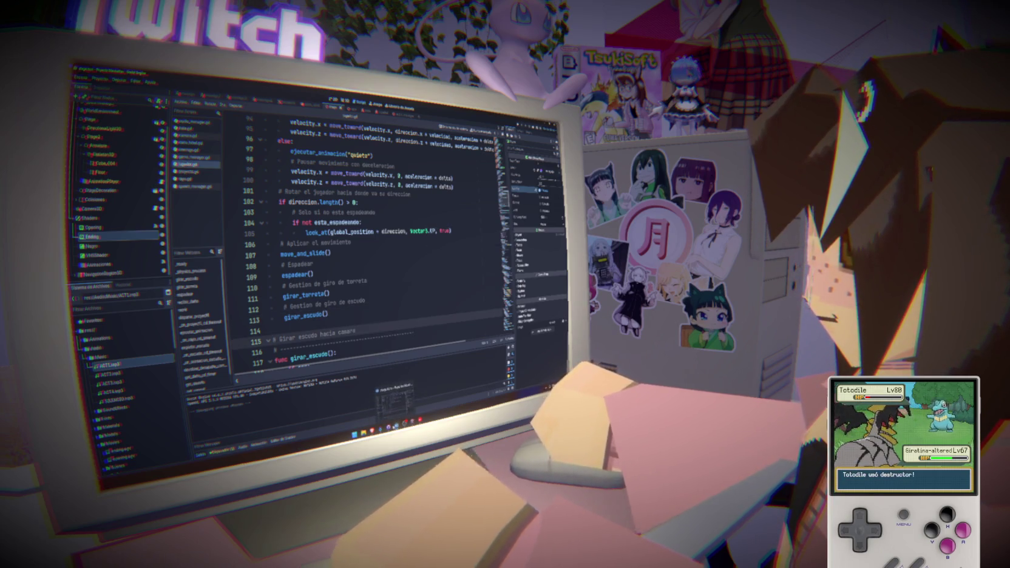
mouse_move(410, 421)
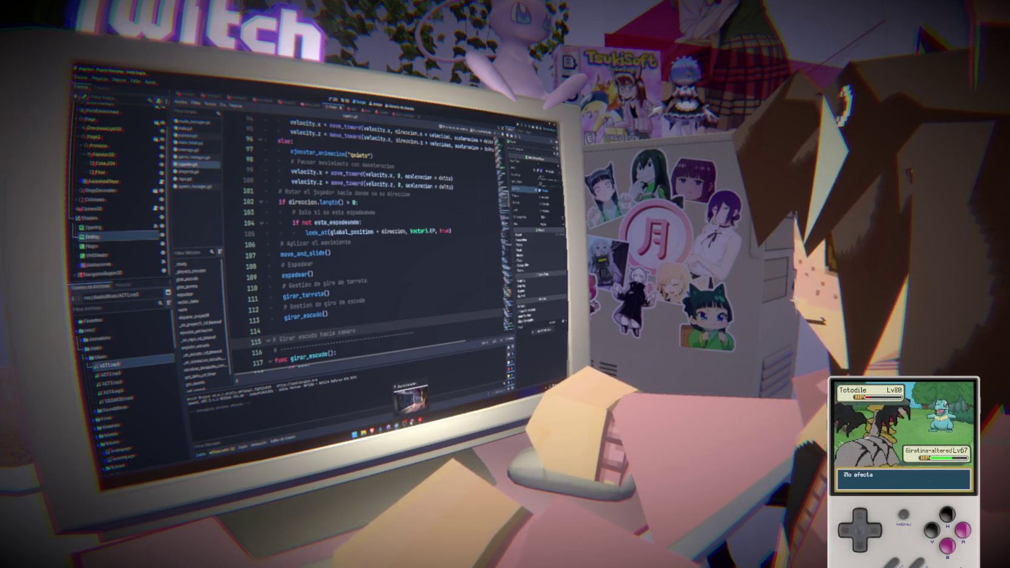
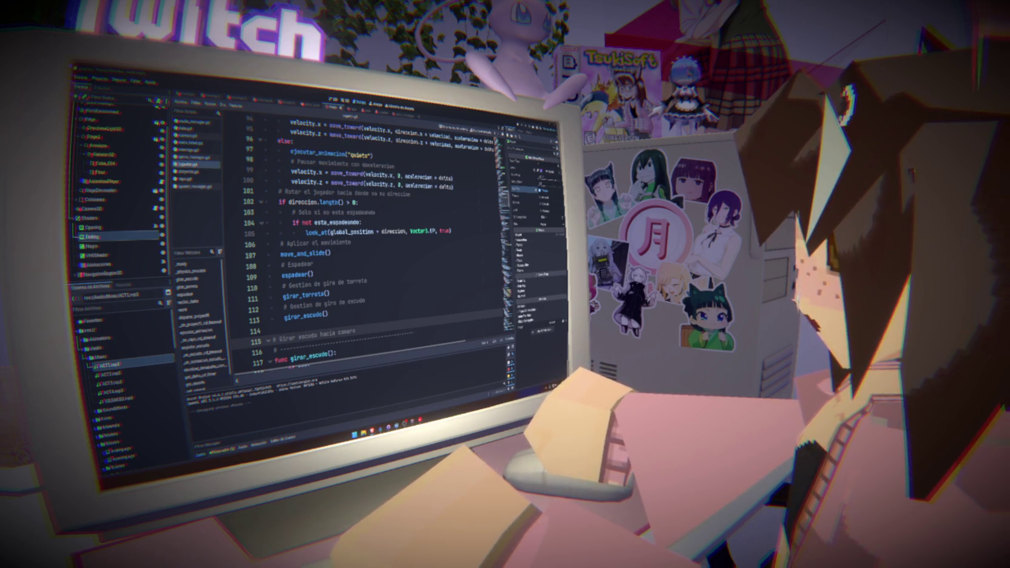
Step: Run the project, jump to the espadear() call on line 109, then relaunch and close it
mouse_move(319, 181)
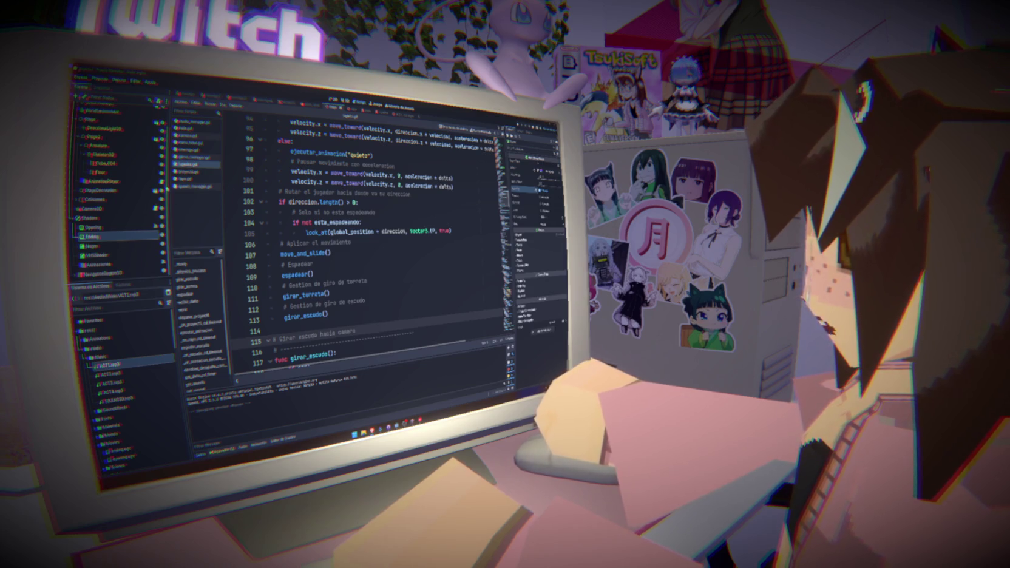
key("F5")
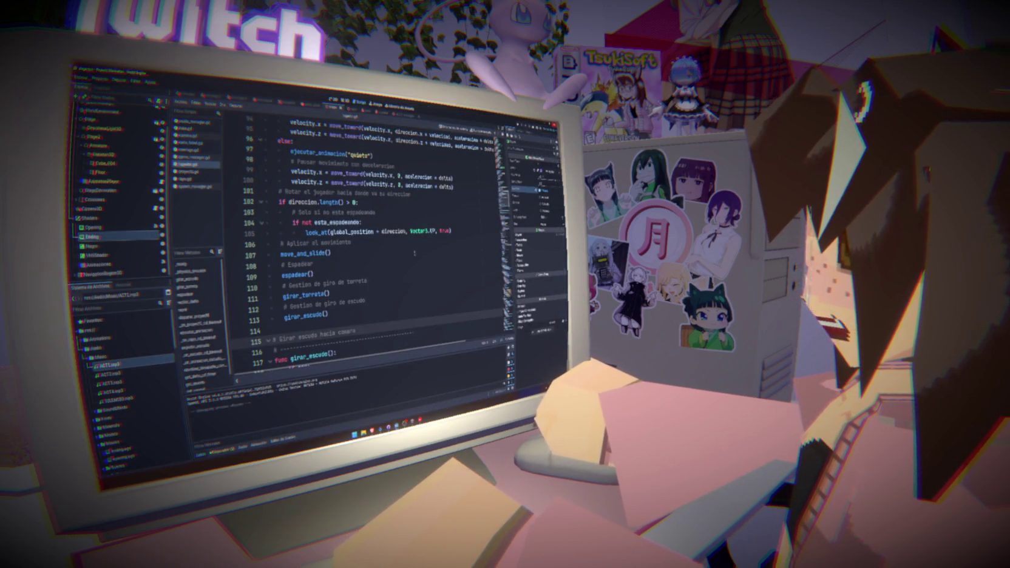
left_click(402, 267)
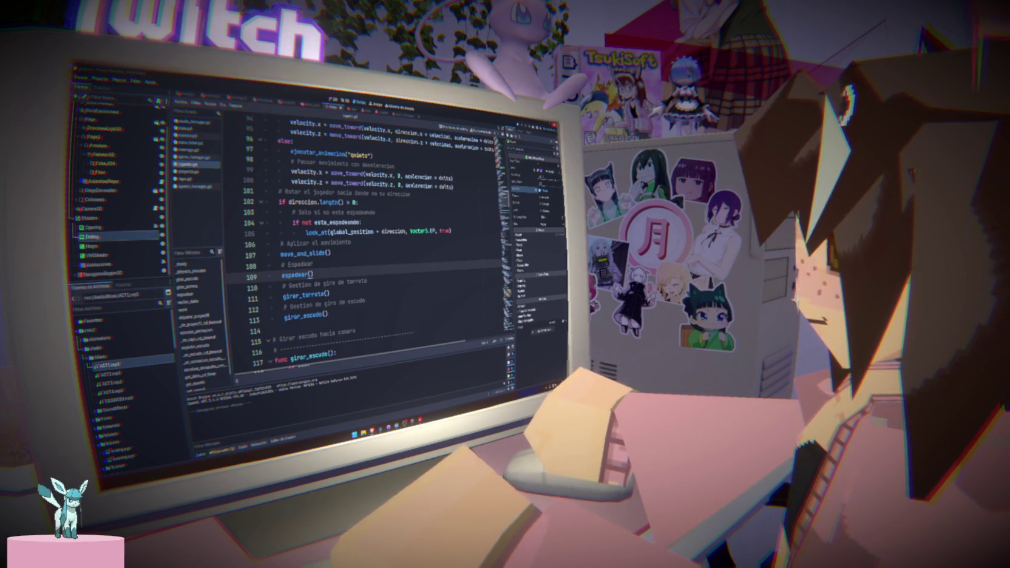
key("F5")
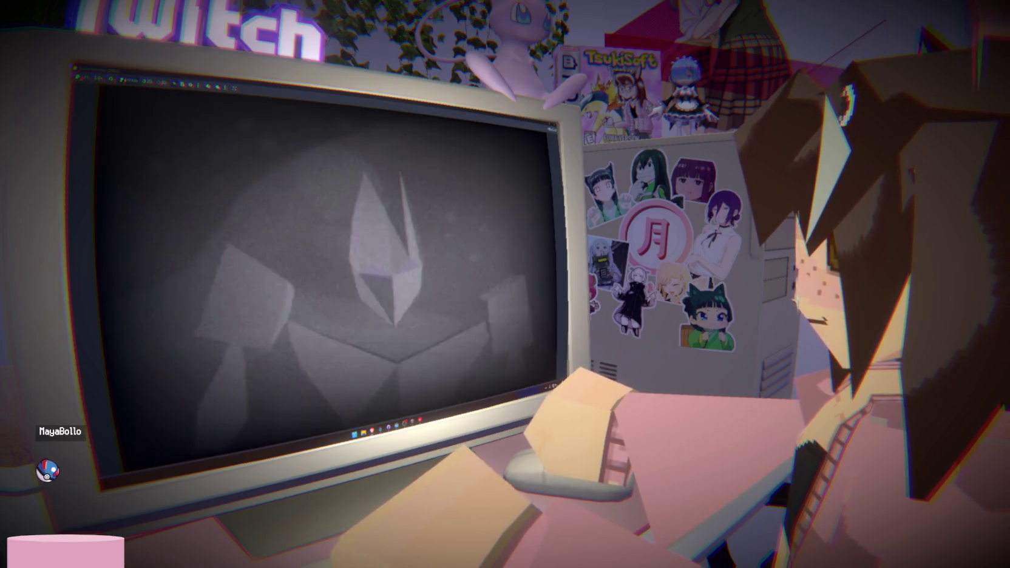
key("F8")
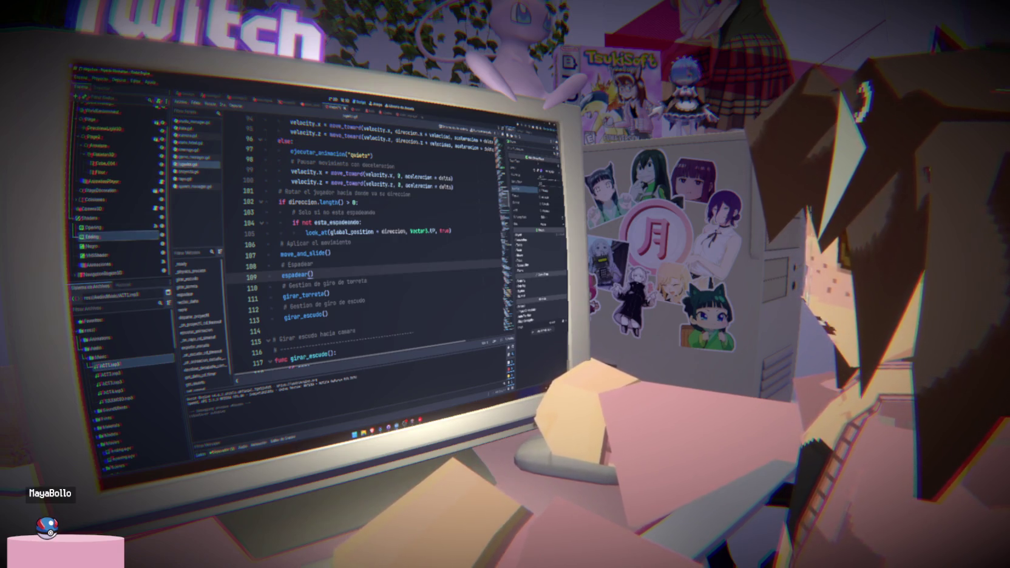
Step: Select the Opening and Ending nodes in the scene, run the game again, and stop it
left_click(94, 227)
left_click(92, 236)
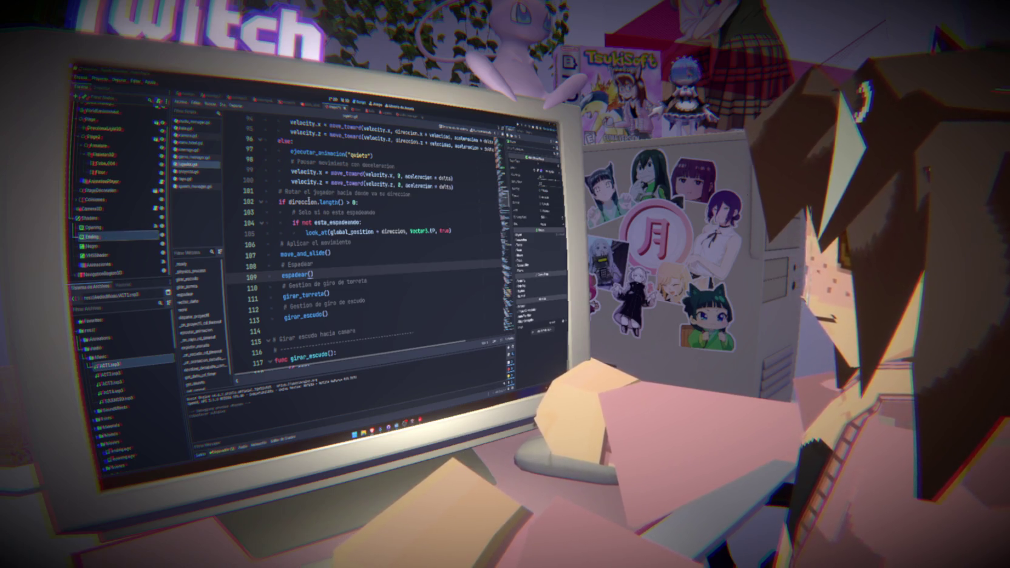
key("F5")
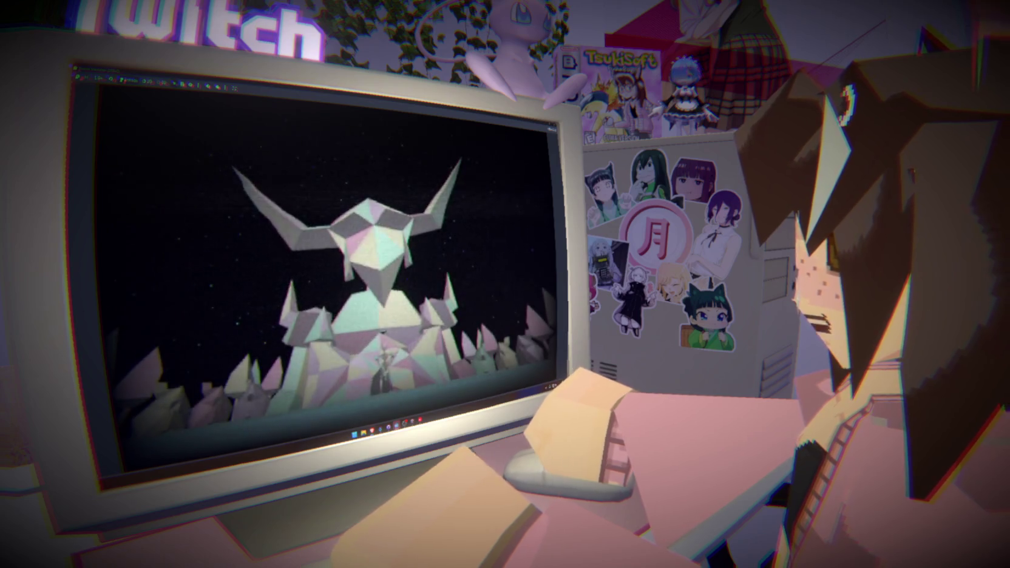
key("F8")
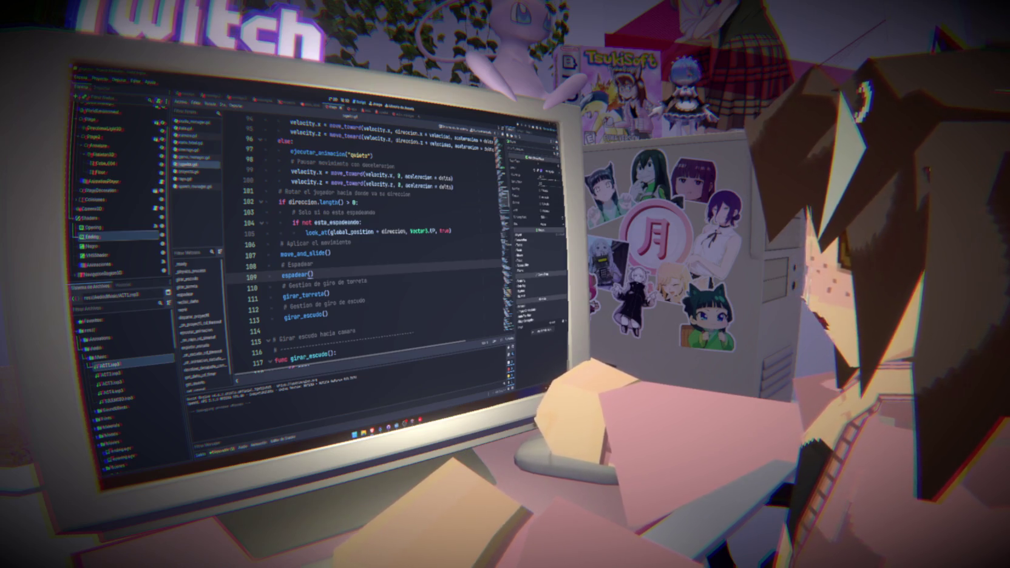
Step: Select and scroll through the _ready code of the player script
left_click(333, 268)
mouse_move(165, 359)
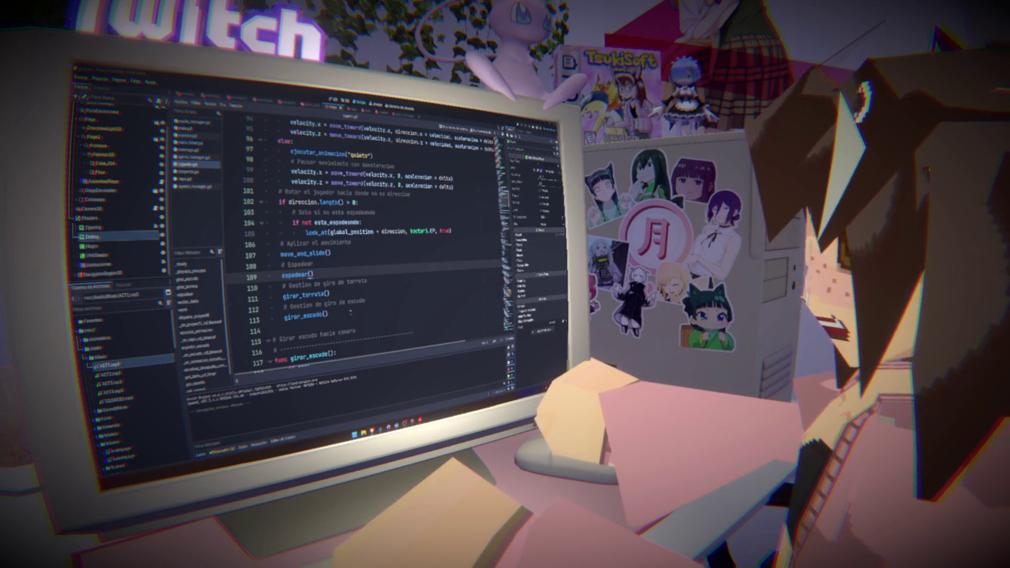
left_click_drag(350, 311, 282, 274)
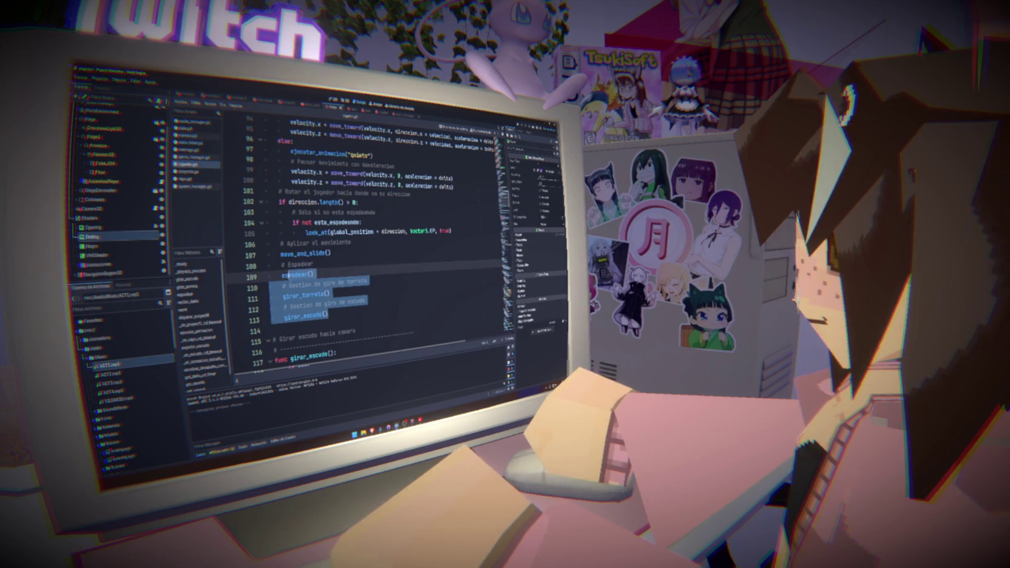
scroll(278, 269, "up", 1)
scroll(279, 271, "up", 6)
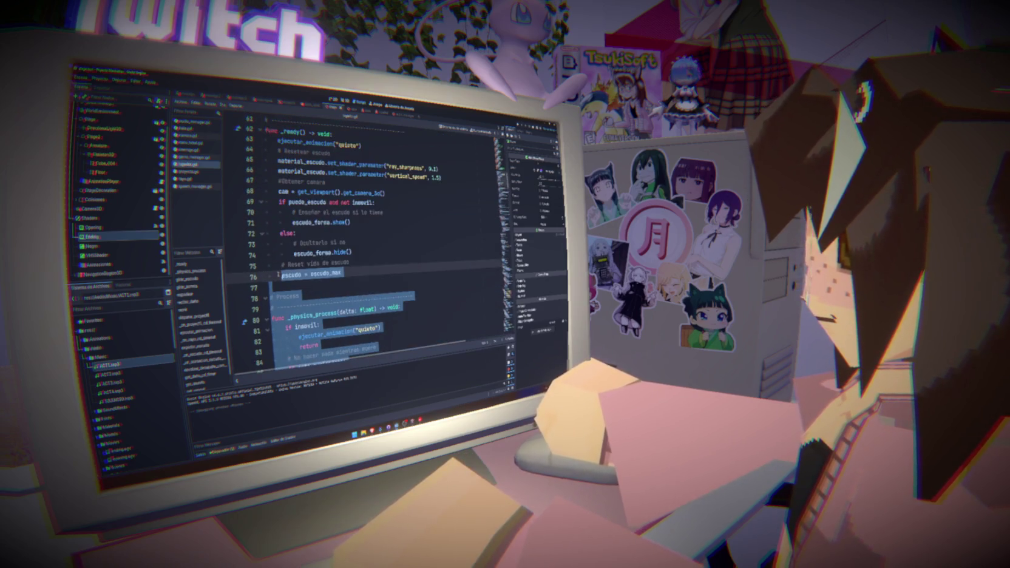
scroll(278, 274, "up", 3)
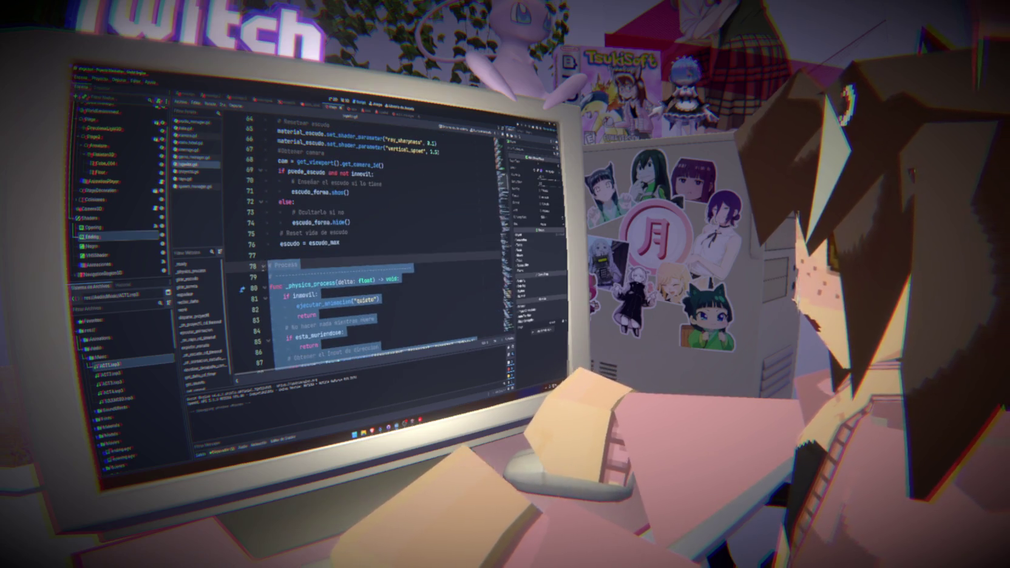
Step: Check the shield reset around lines 75–77, then select a project file and run the game
left_click(431, 265)
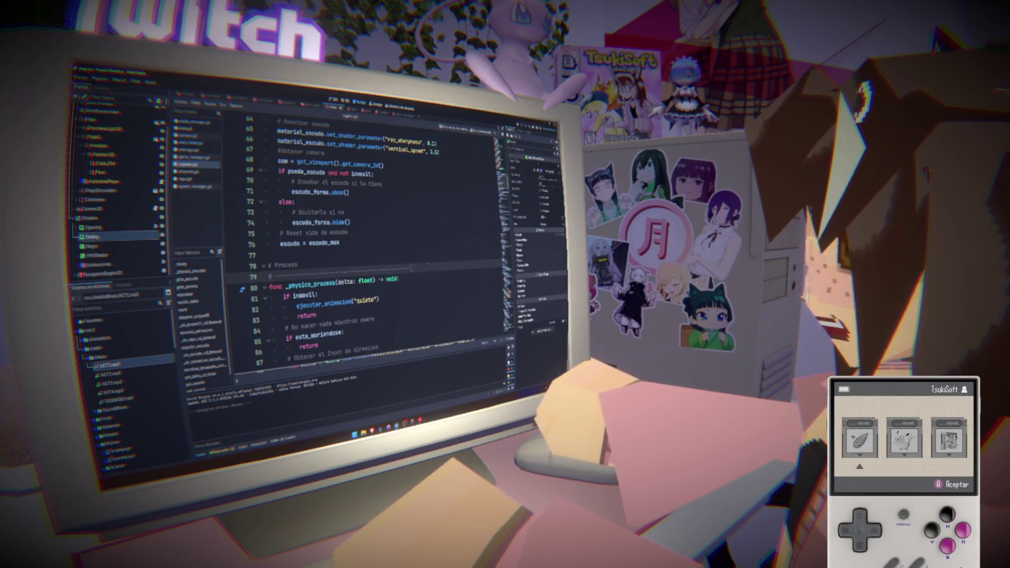
left_click(361, 251)
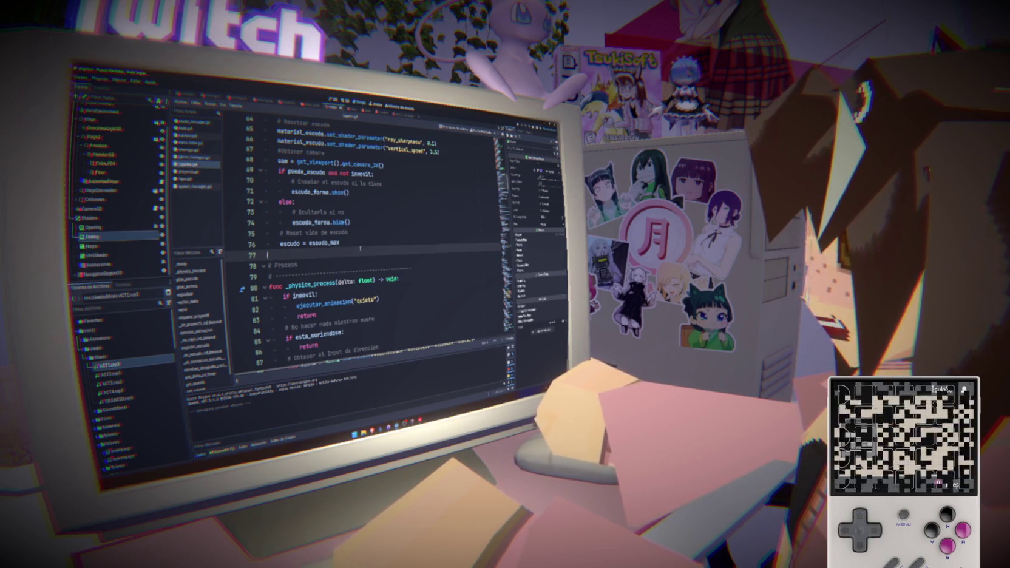
key("Up")
key("Up")
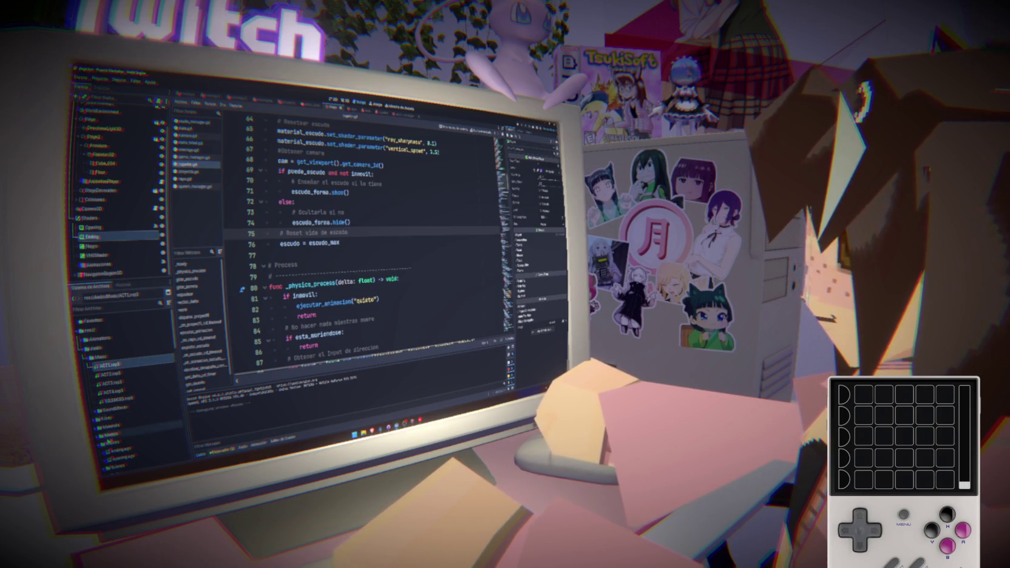
left_click(129, 454)
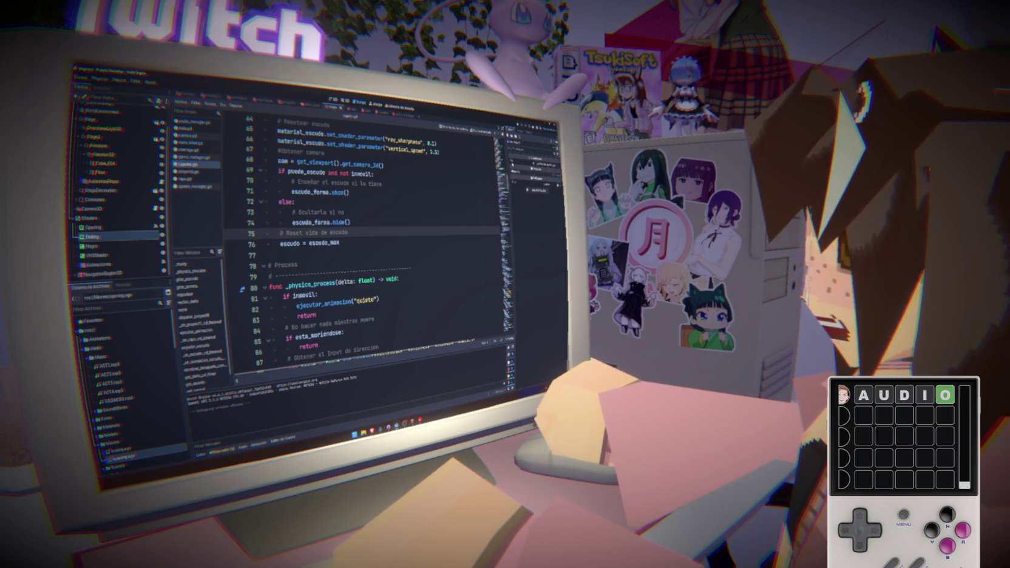
key("F5")
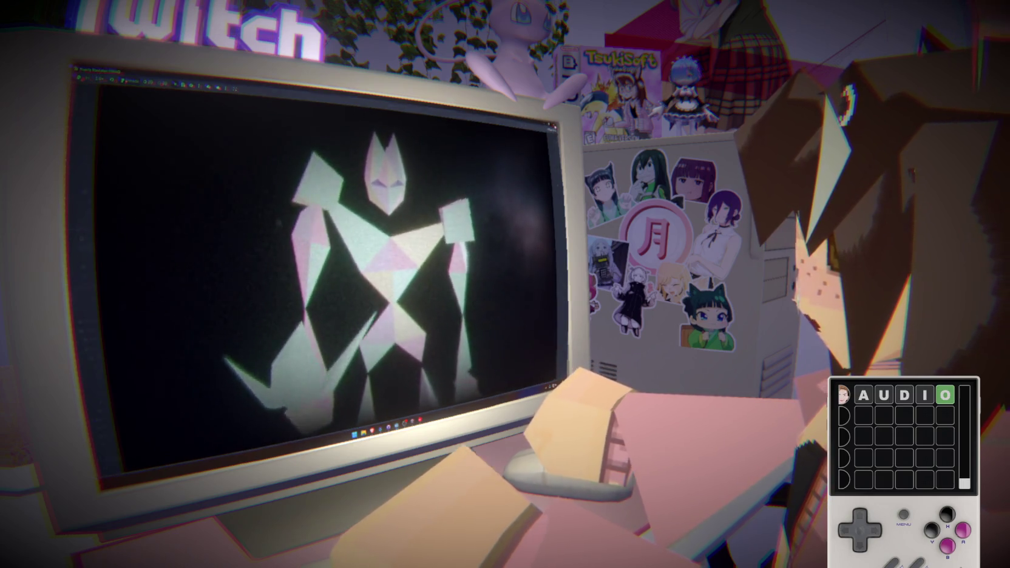
Step: Stop the game, move to escudo_forma.hide() on line 74, and relaunch the project
key("F8")
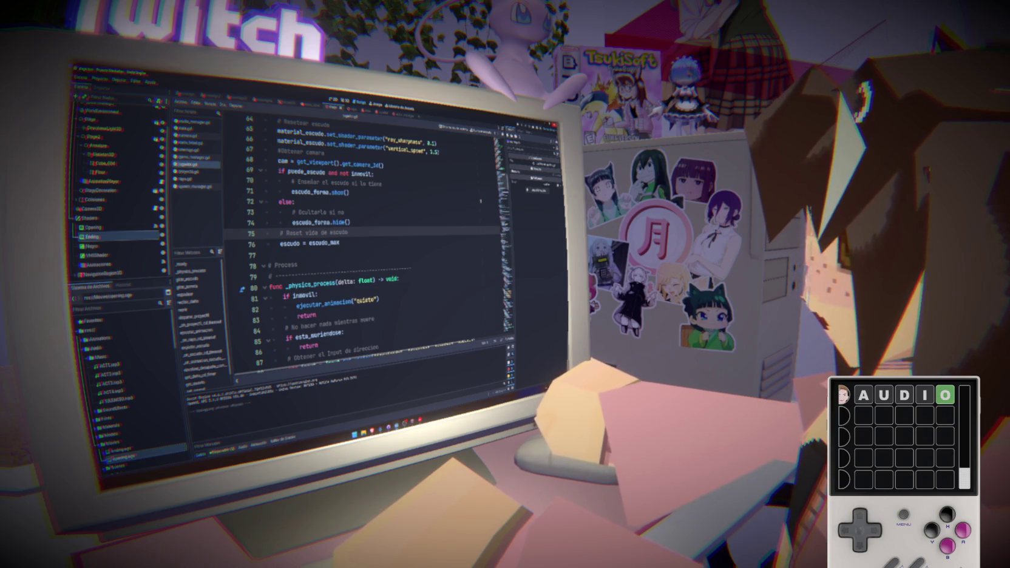
left_click(438, 225)
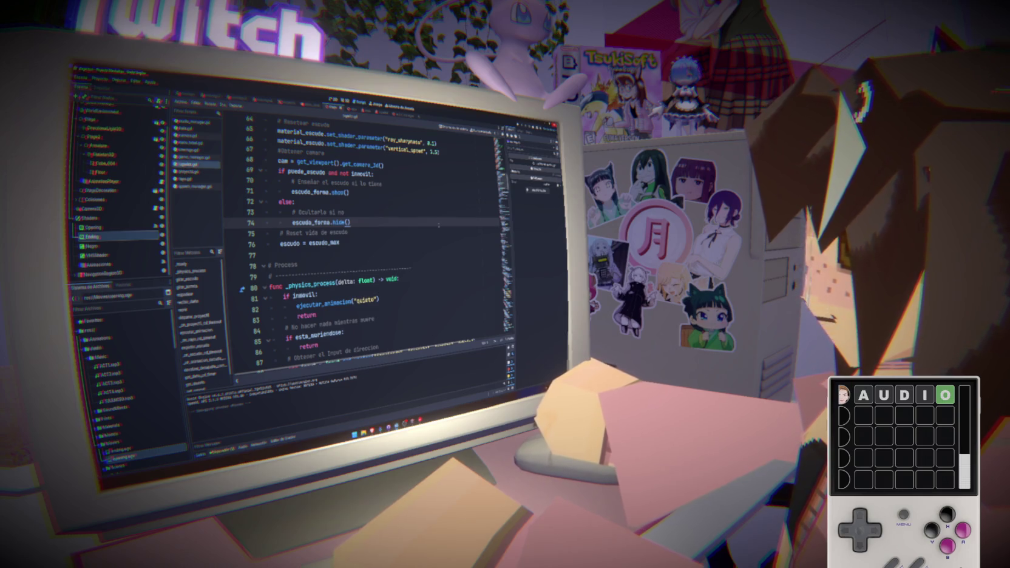
key("F5")
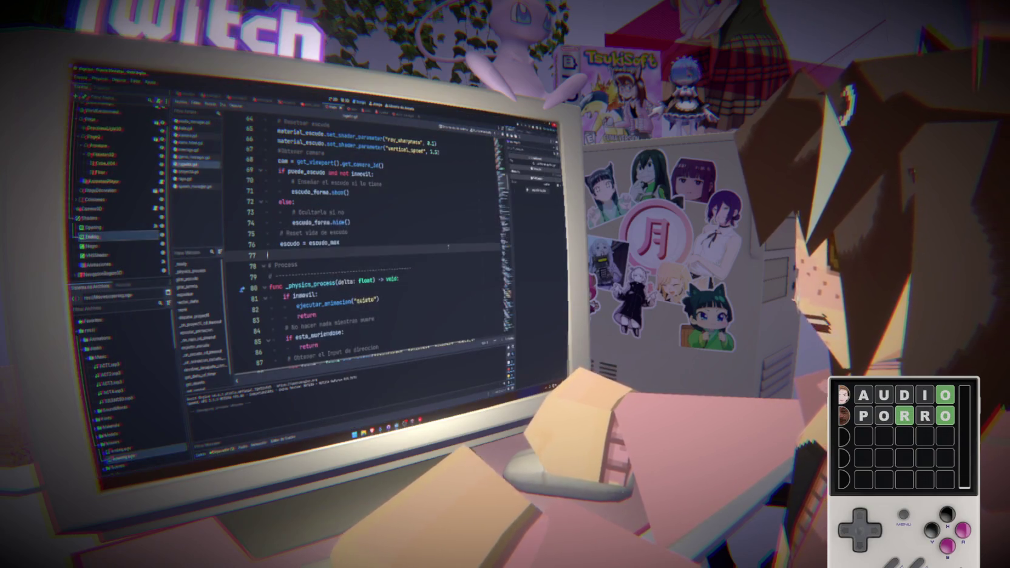
Step: Review lines 74–77 around the shield reset, select a scene node, and run again
left_click(428, 239)
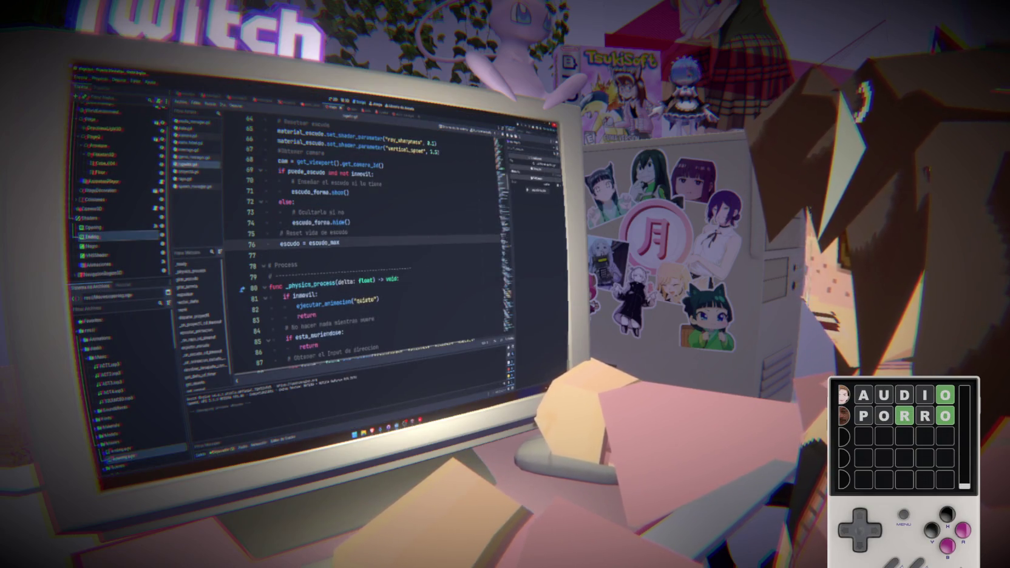
key("Down")
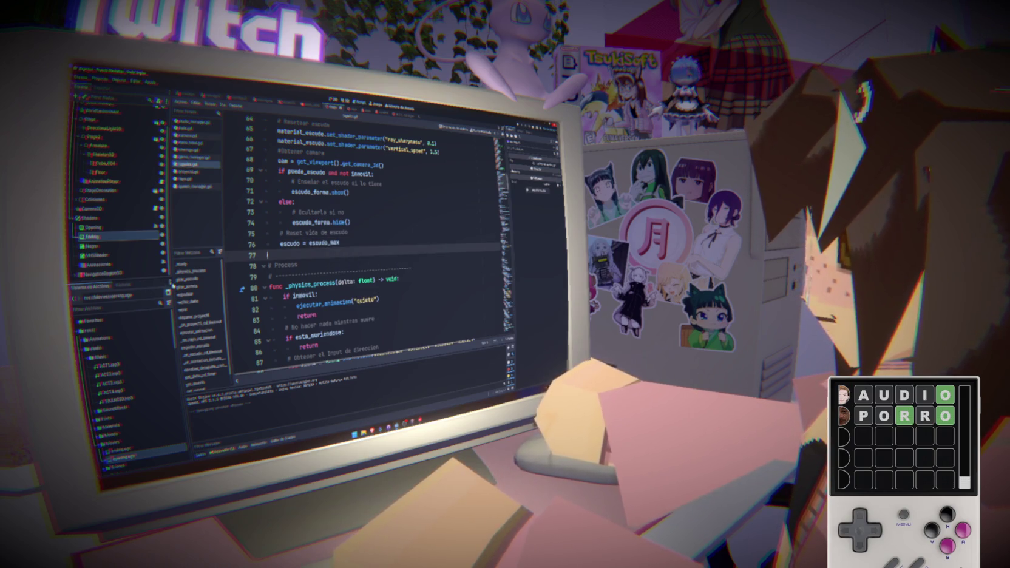
left_click(376, 236)
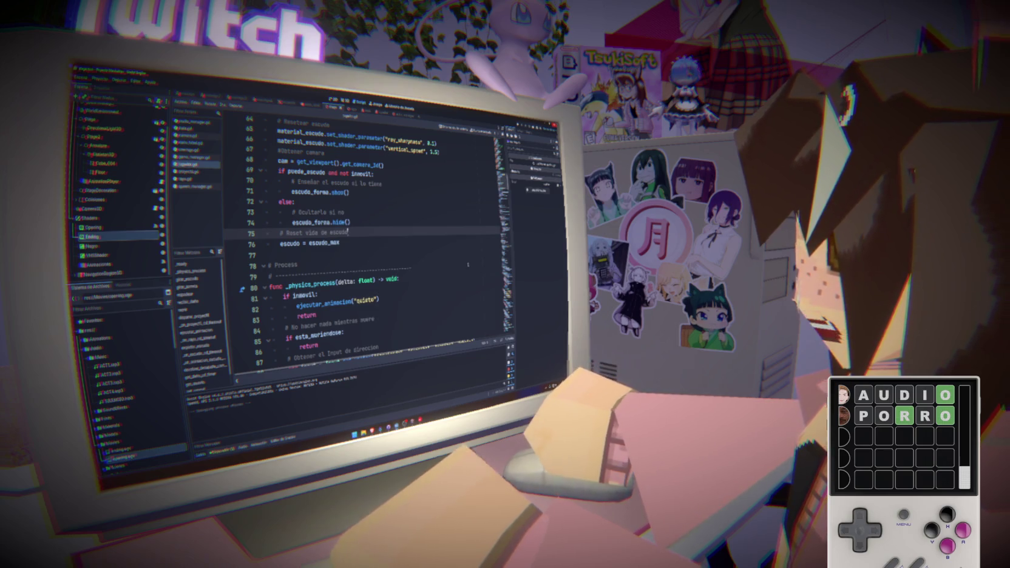
left_click(229, 226)
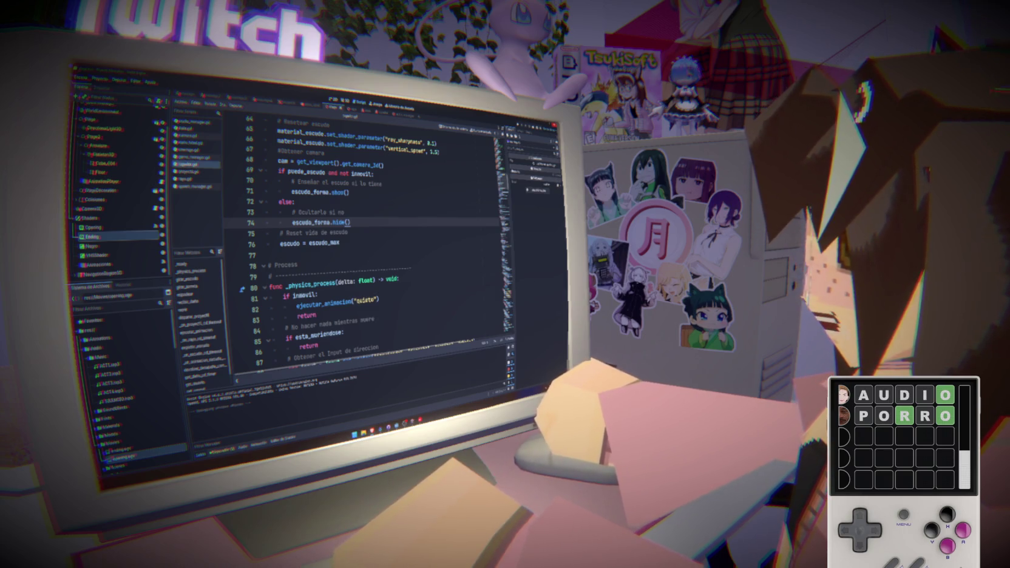
left_click(92, 236)
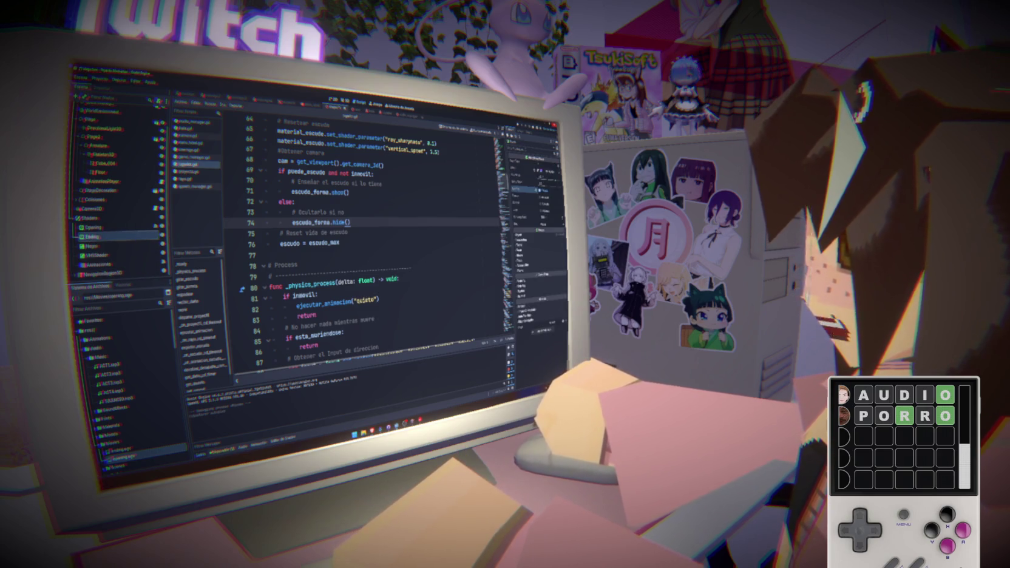
key("F5")
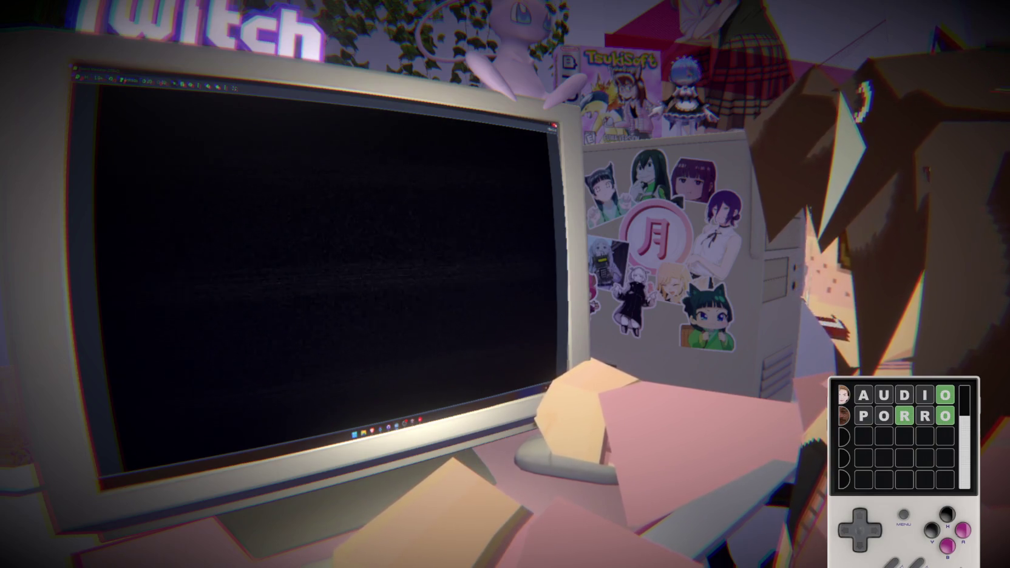
Step: Close the game window, relaunch it, and return to empty line 77 of the player script
left_click(554, 126)
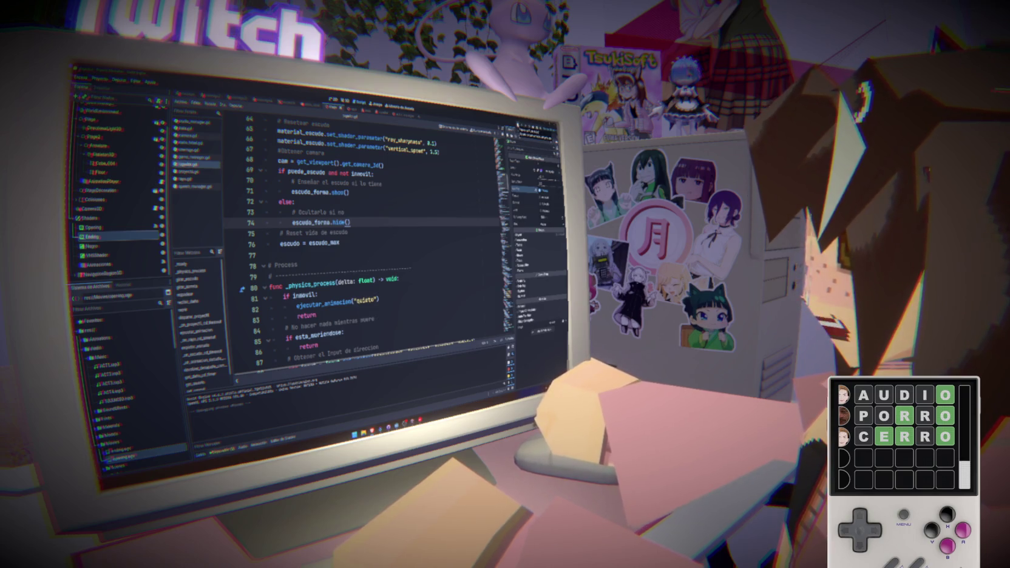
left_click(517, 126)
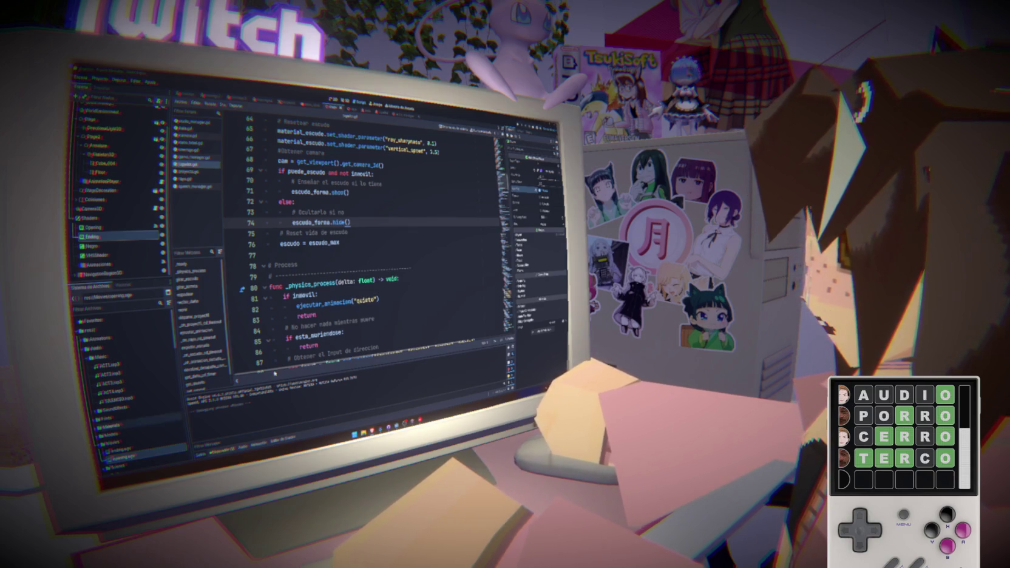
left_click(310, 253)
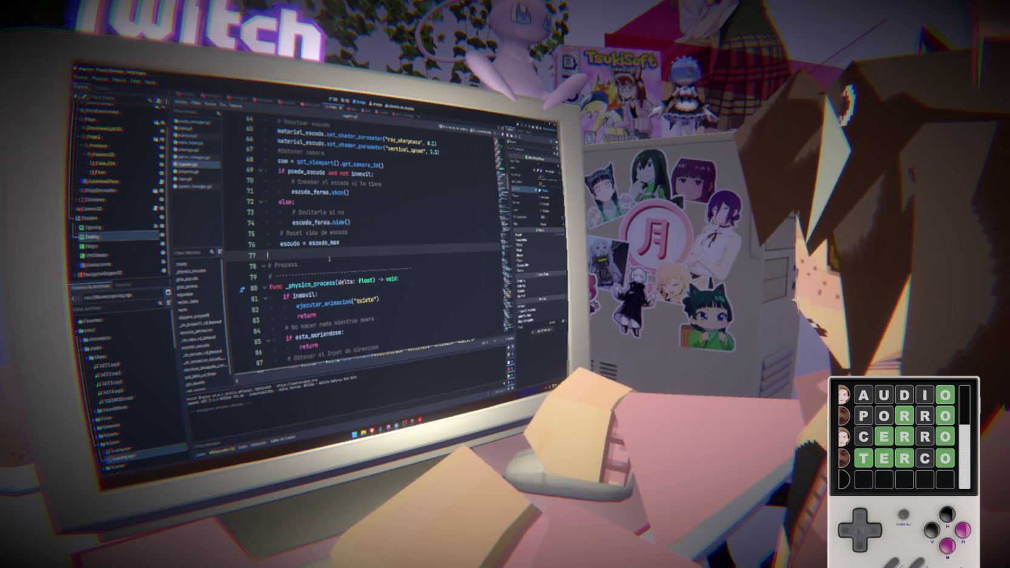
left_click(360, 239)
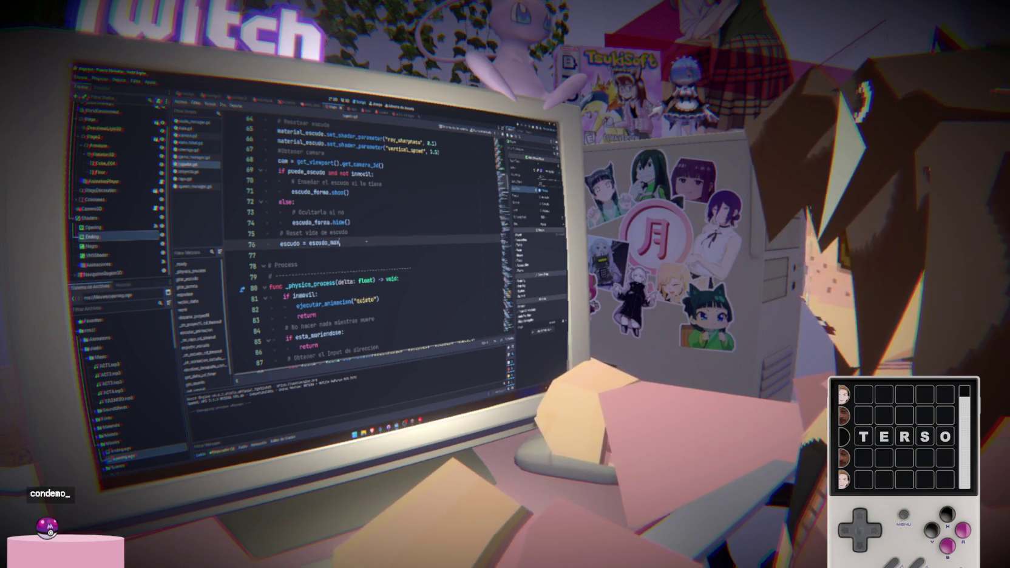
key("ctrl+s")
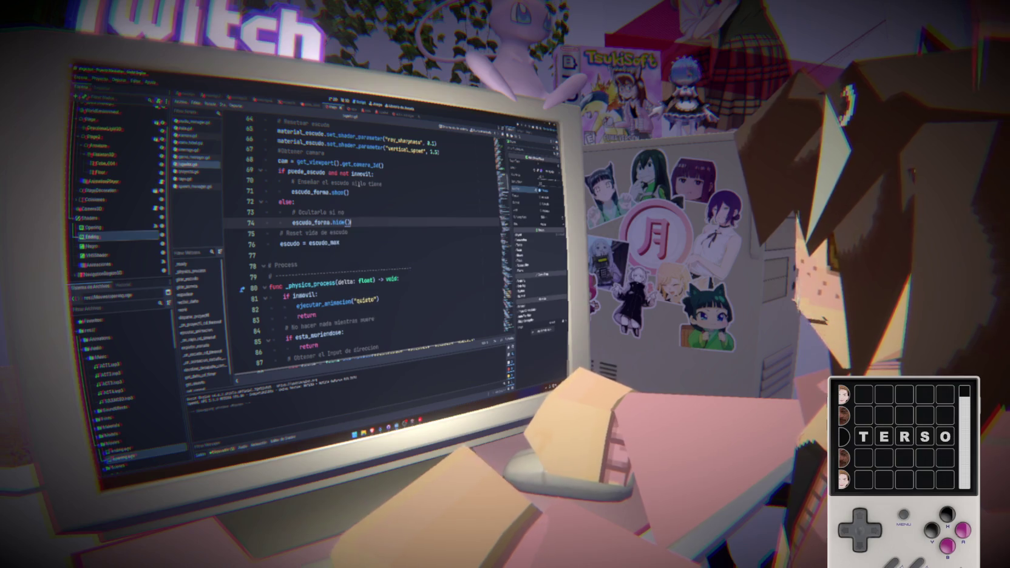
left_click(363, 195)
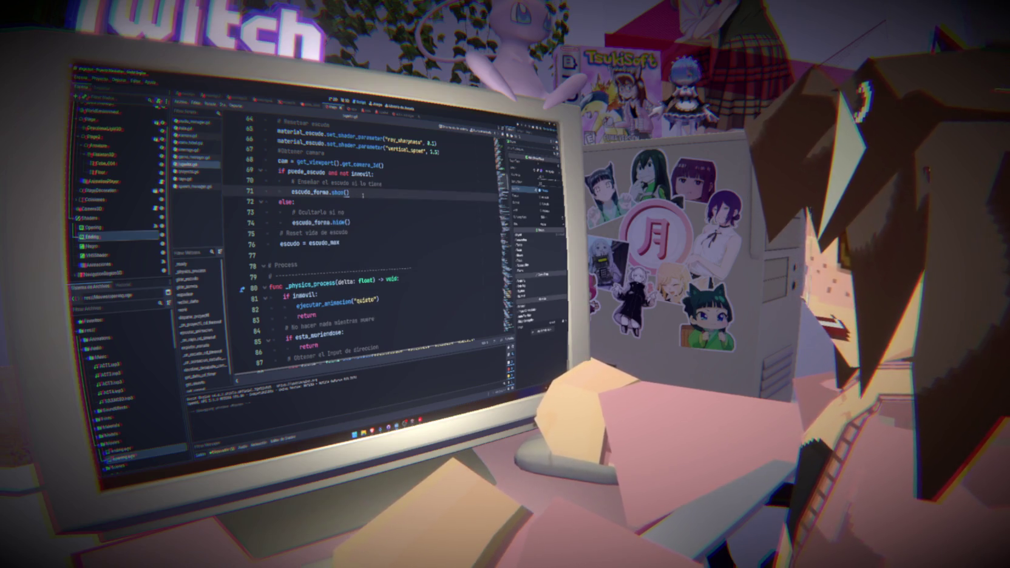
left_click(367, 224)
key("Down")
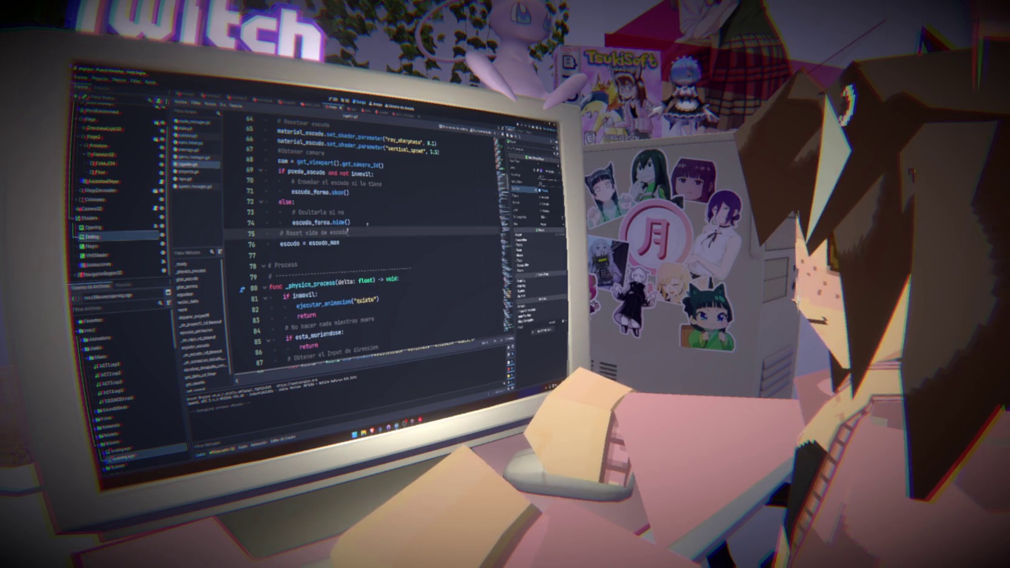
scroll(382, 267, "down", 6)
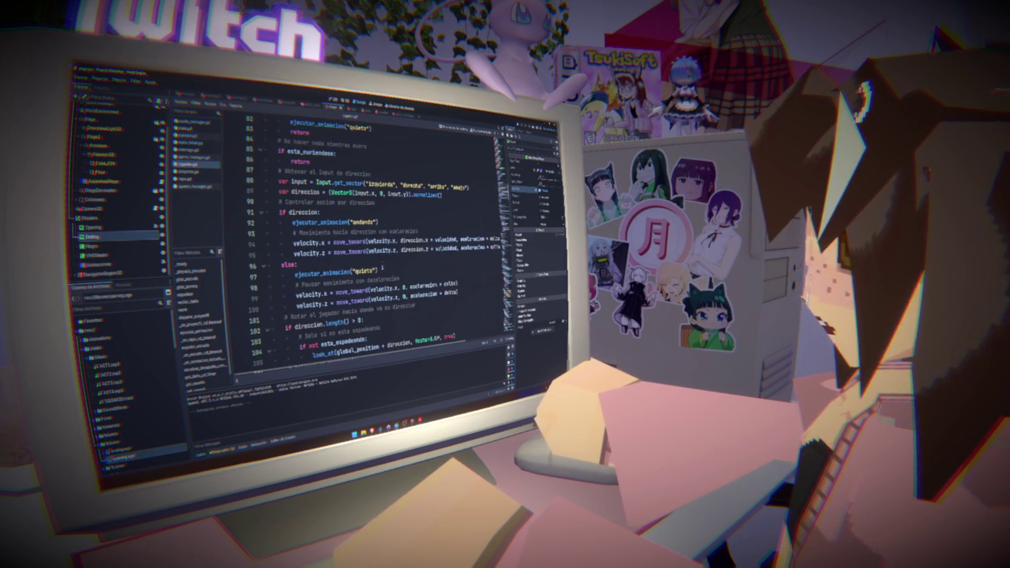
scroll(394, 276, "down", 14)
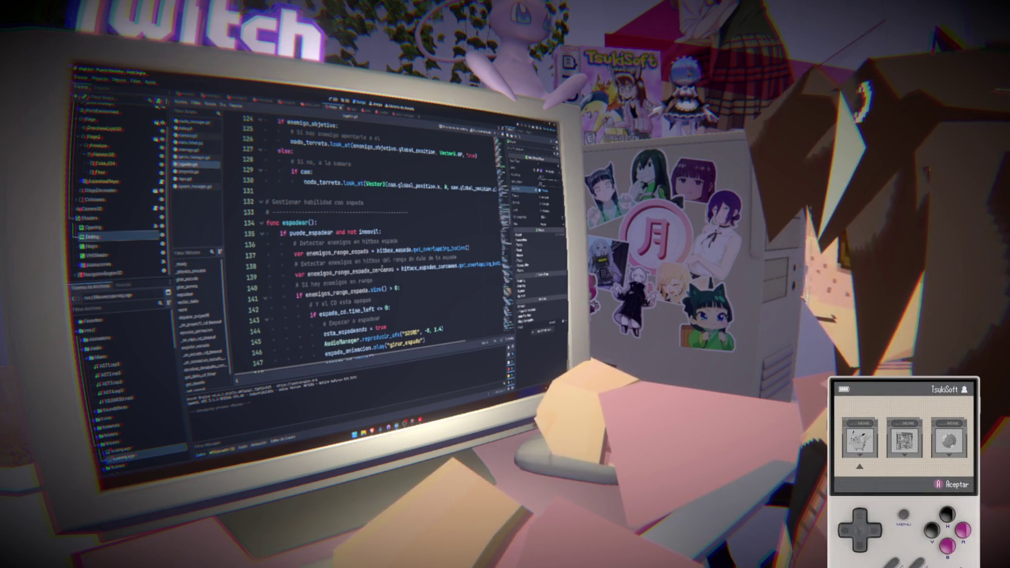
scroll(297, 196, "up", 8)
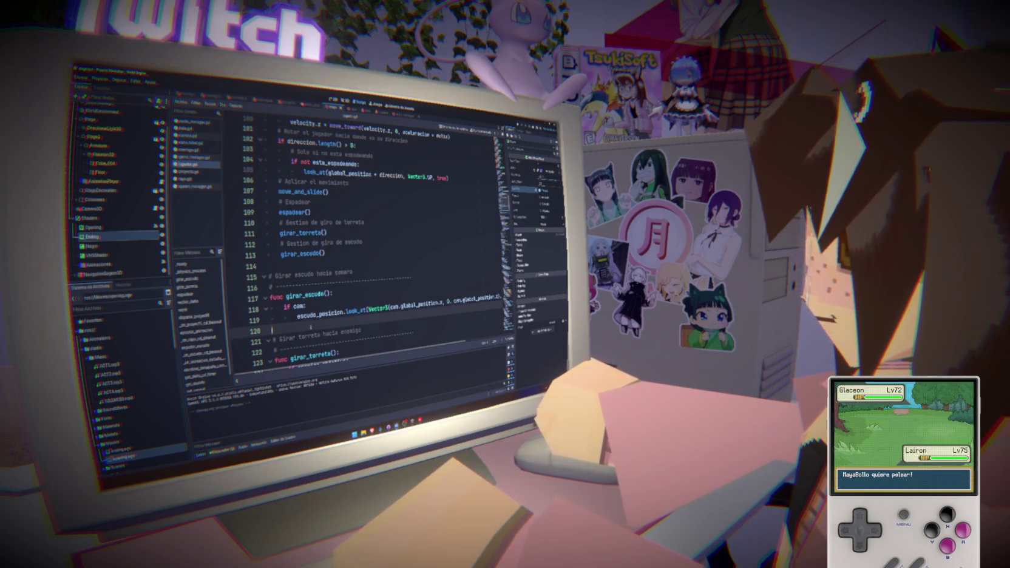
scroll(301, 268, "up", 1)
scroll(289, 274, "up", 20)
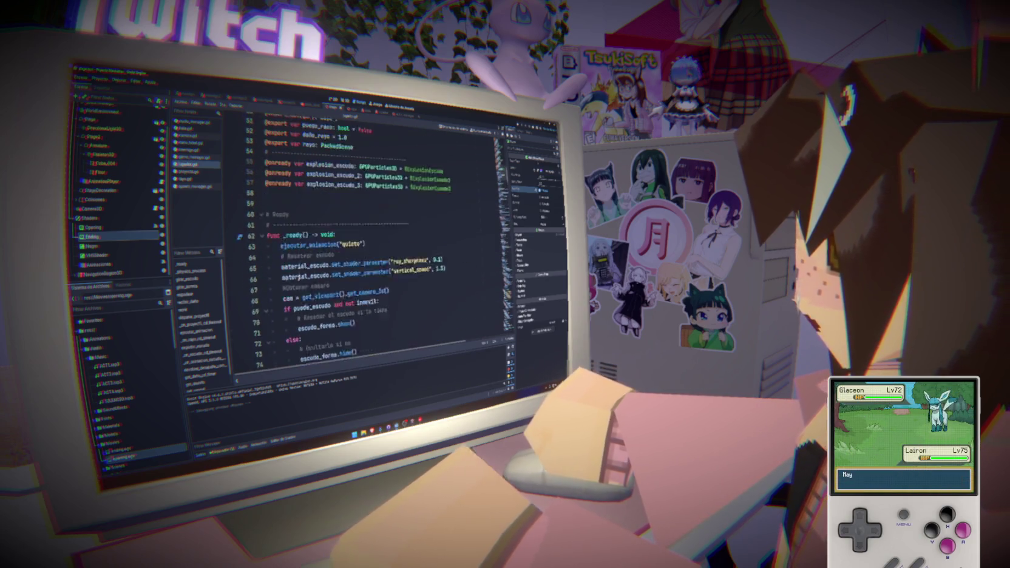
scroll(298, 281, "up", 5)
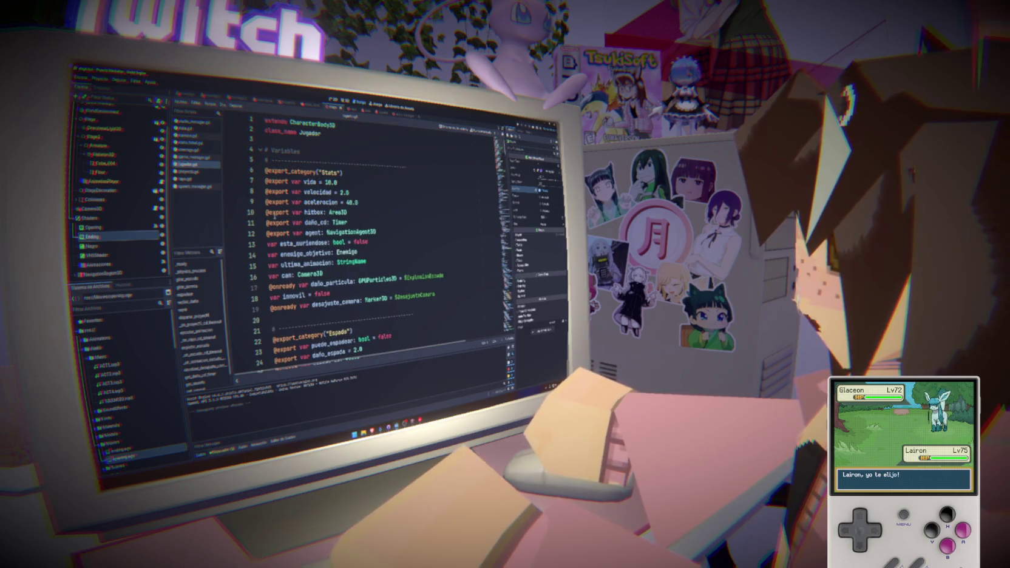
mouse_move(377, 231)
left_mouse_down()
mouse_move(267, 213)
mouse_move(260, 187)
left_mouse_up()
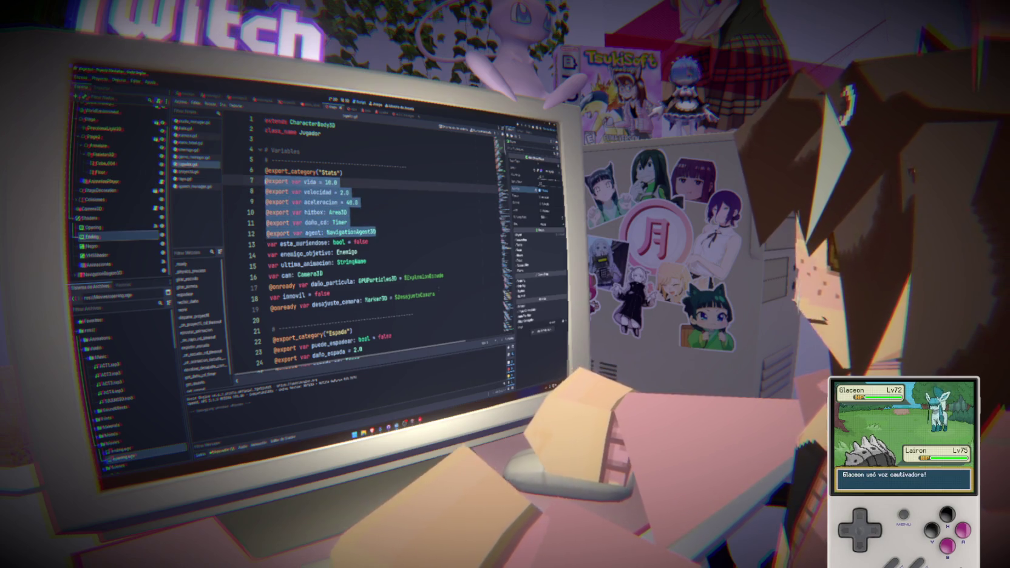
left_click(413, 211)
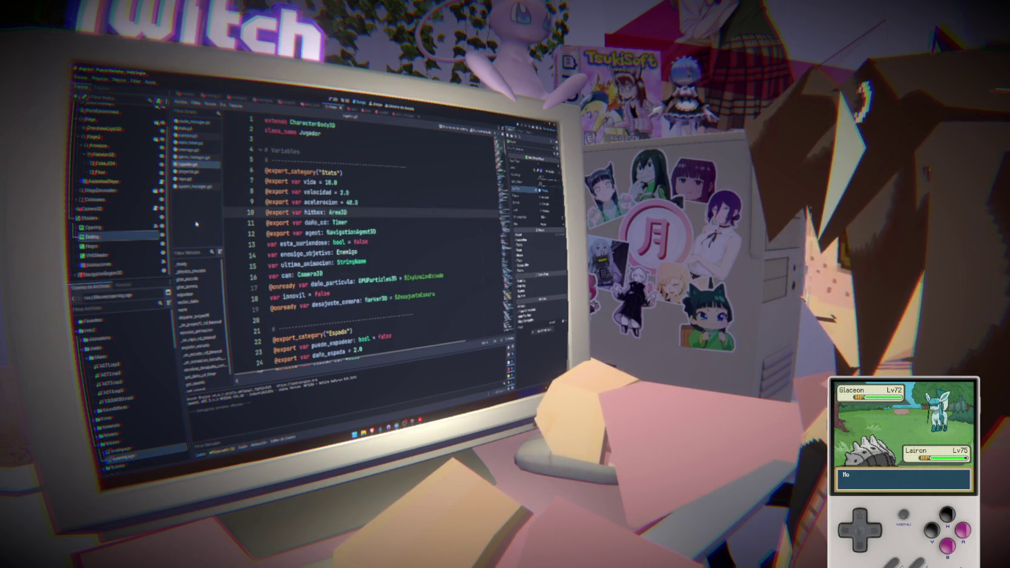
Step: Open game_manager.gd from the script list and scroll down
left_click(197, 157)
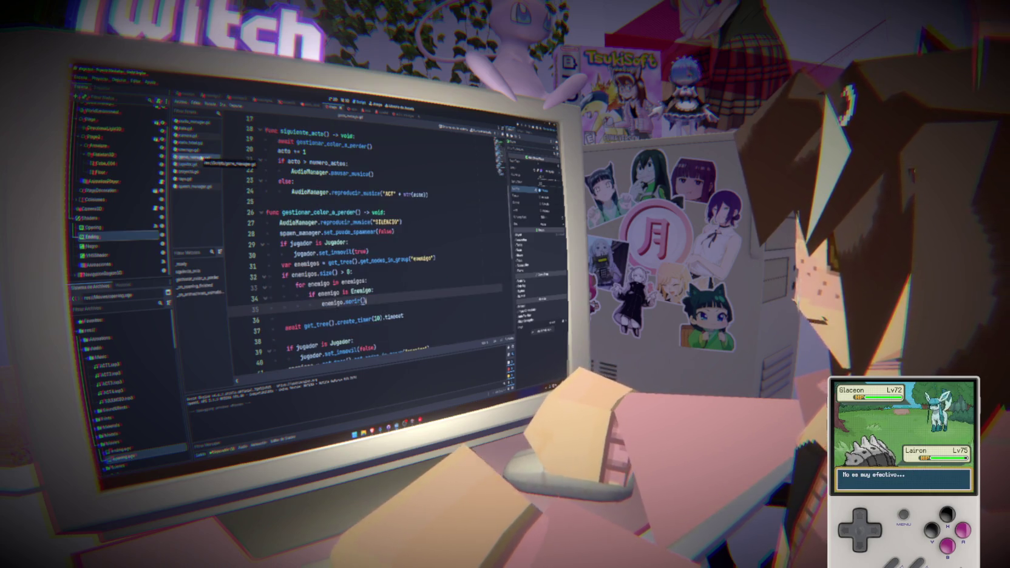
left_click(198, 144)
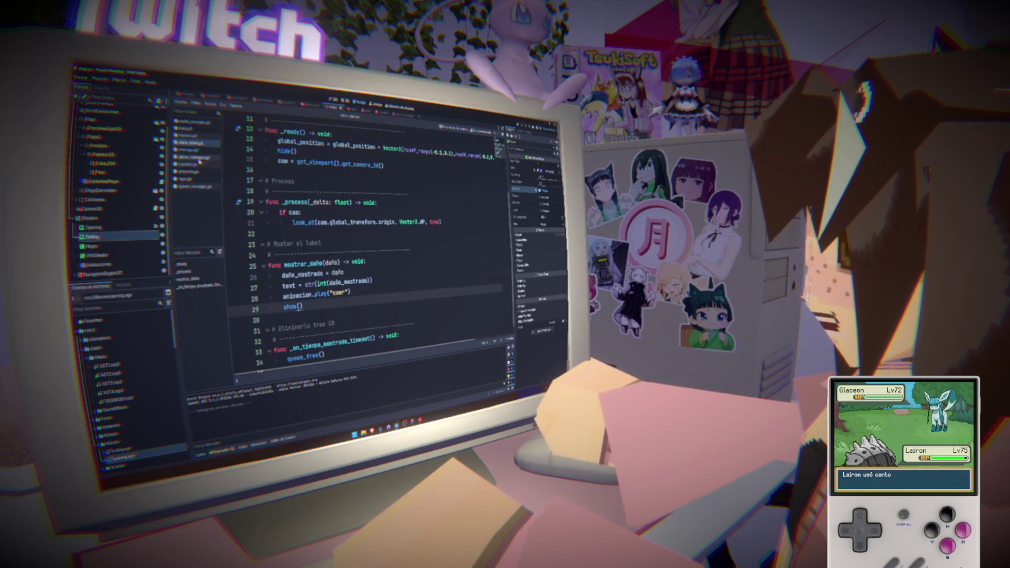
left_click(199, 159)
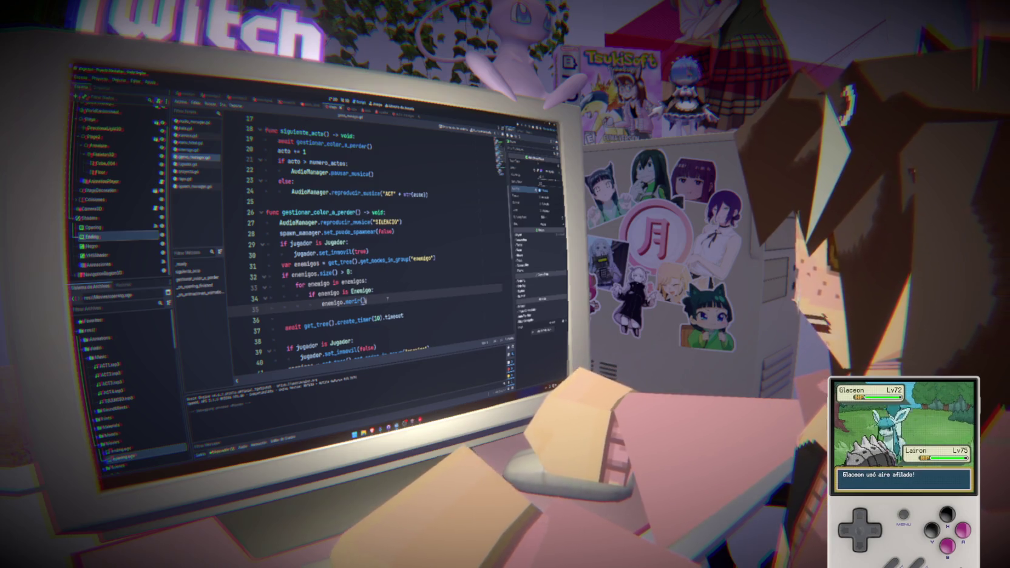
scroll(386, 298, "down", 5)
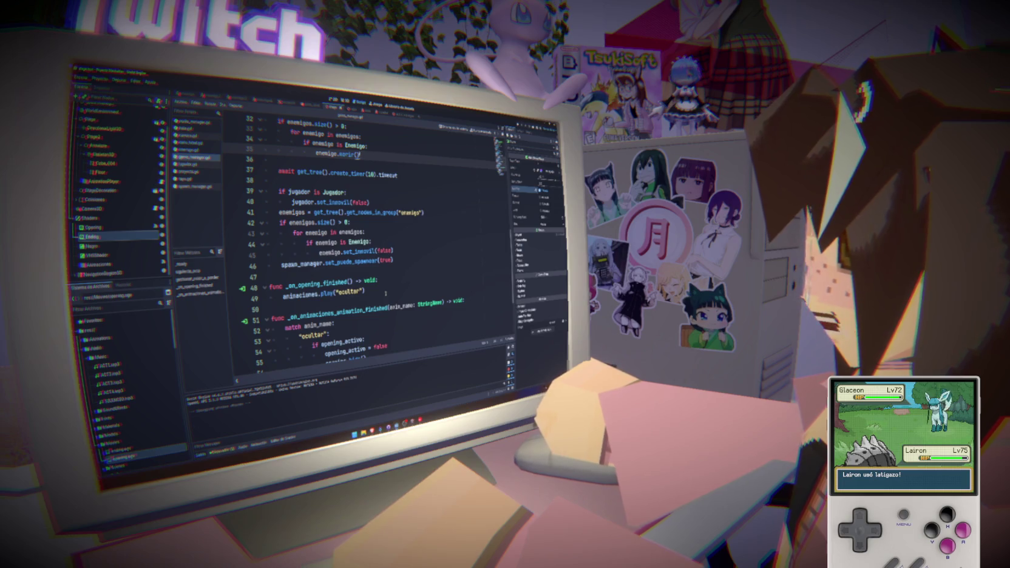
Step: Select lines 39–46 restoring player and enemies, extending over gestionar_color_a_perder
left_click(385, 296)
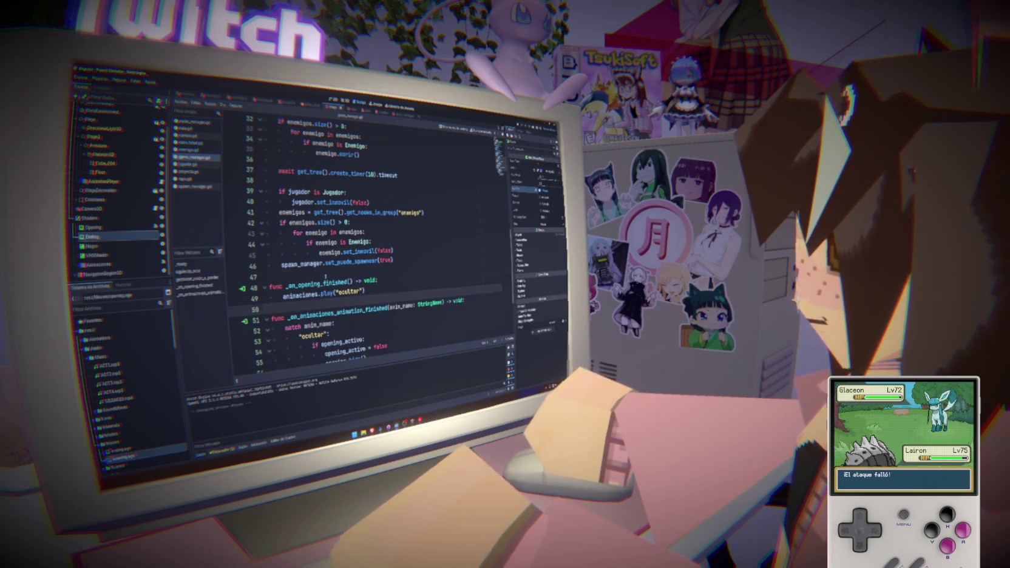
key("Up")
key("Up")
scroll(370, 292, "down", 3)
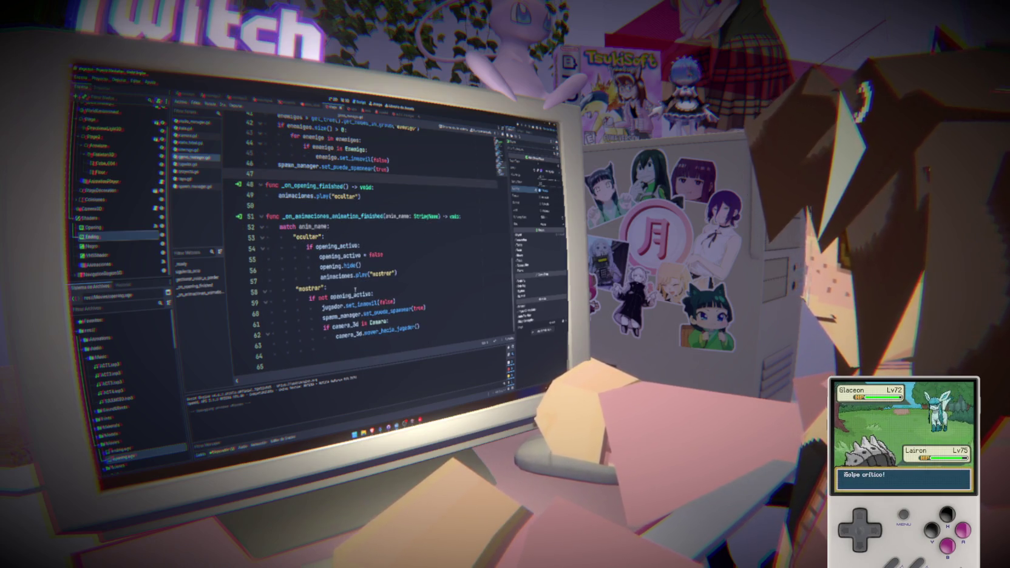
scroll(355, 289, "up", 4)
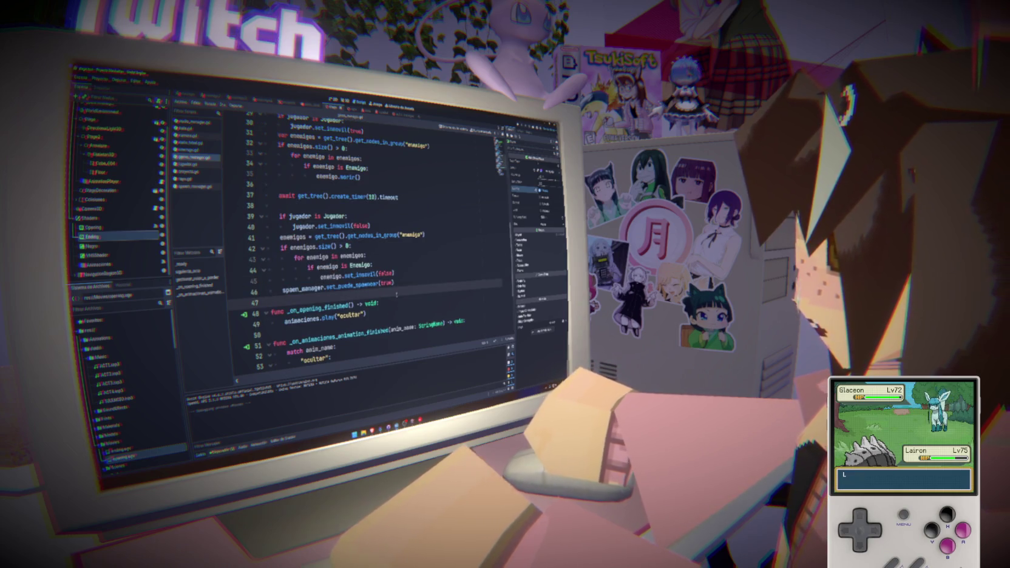
key("shift+Up")
key("shift+Up")
key("shift+Up")
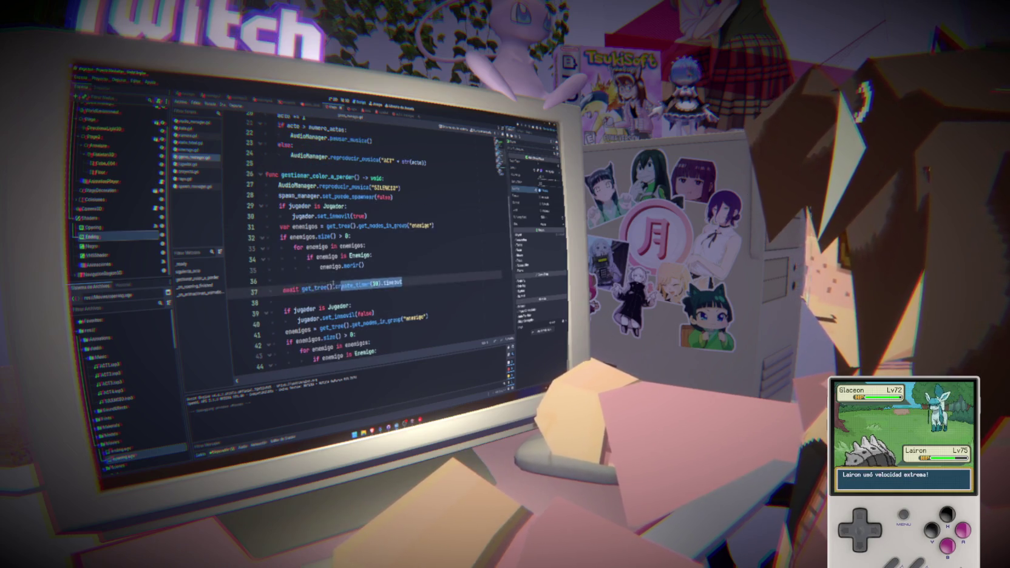
scroll(364, 242, "up", 4)
left_click_drag(272, 310, 402, 310)
key("shift+Up")
key("shift+Up")
key("shift+Up")
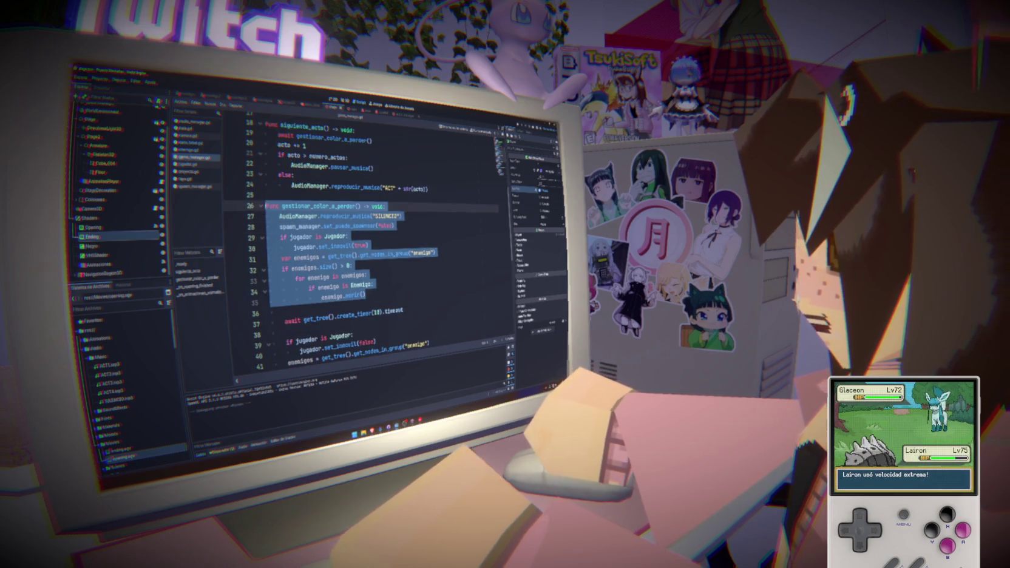
scroll(361, 239, "up", 2)
scroll(364, 243, "up", 2)
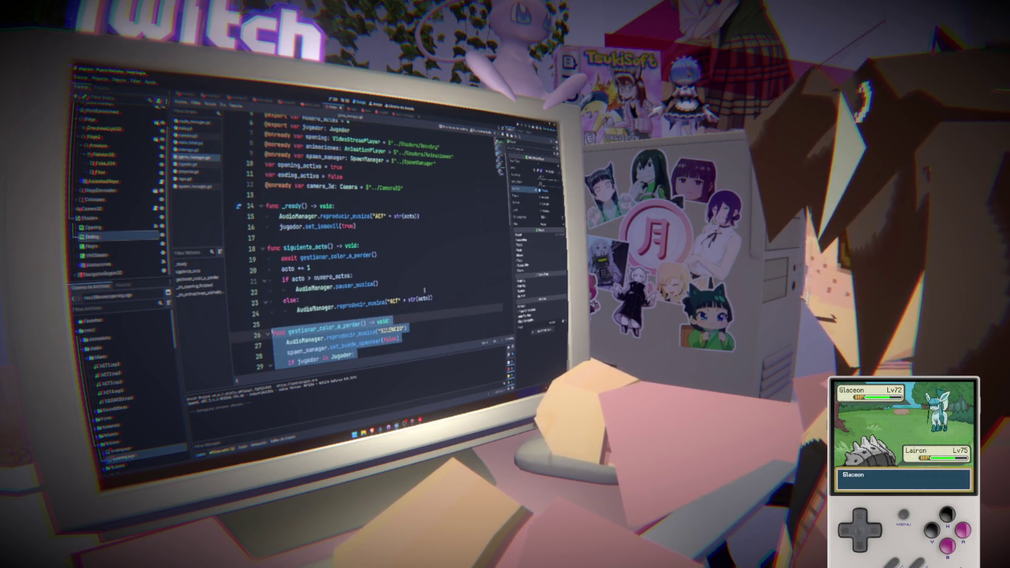
Step: Select the siguiente_acto function and the _ready function on lines 14–16
left_click(432, 298)
key("shift+Up")
key("shift+Up")
key("shift+Up")
left_click_drag(356, 226, 265, 206)
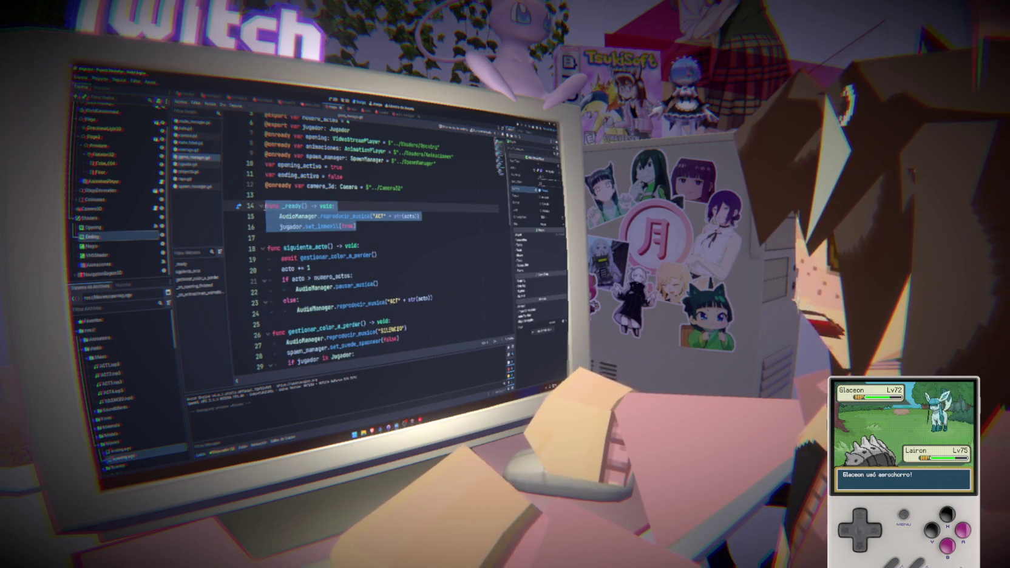
scroll(361, 243, "down", 1)
Step: Step through the function body from line 20 down to line 35
left_click(309, 254)
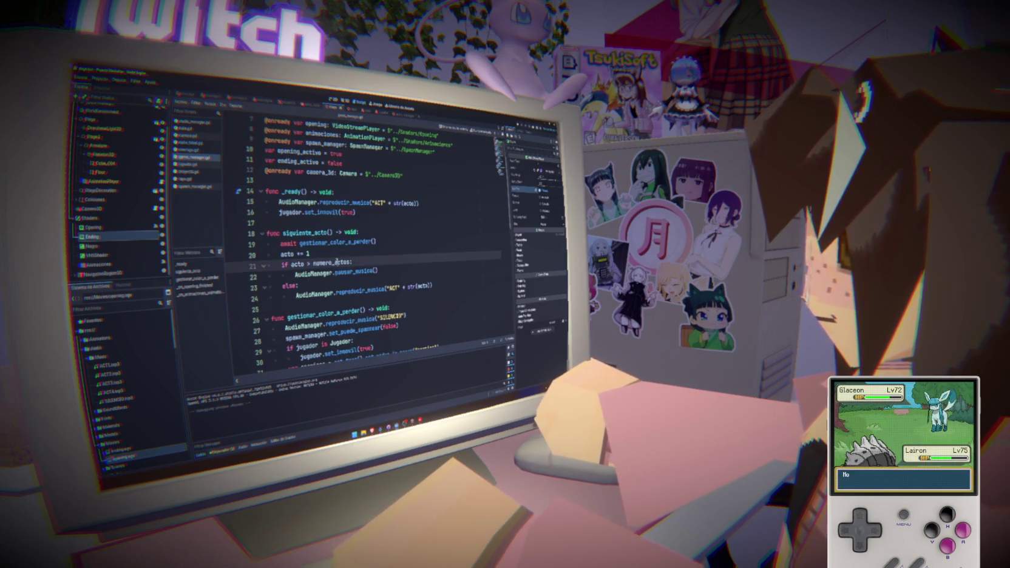
left_click(435, 287)
scroll(435, 287, "down", 3)
key("Down")
key("Down")
key("Down")
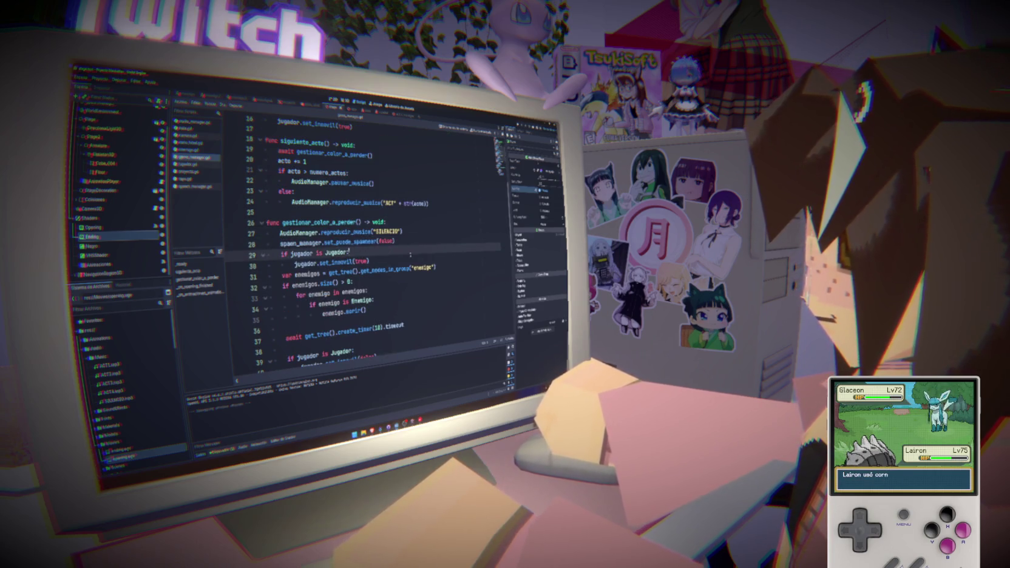
key("Down")
key("Down")
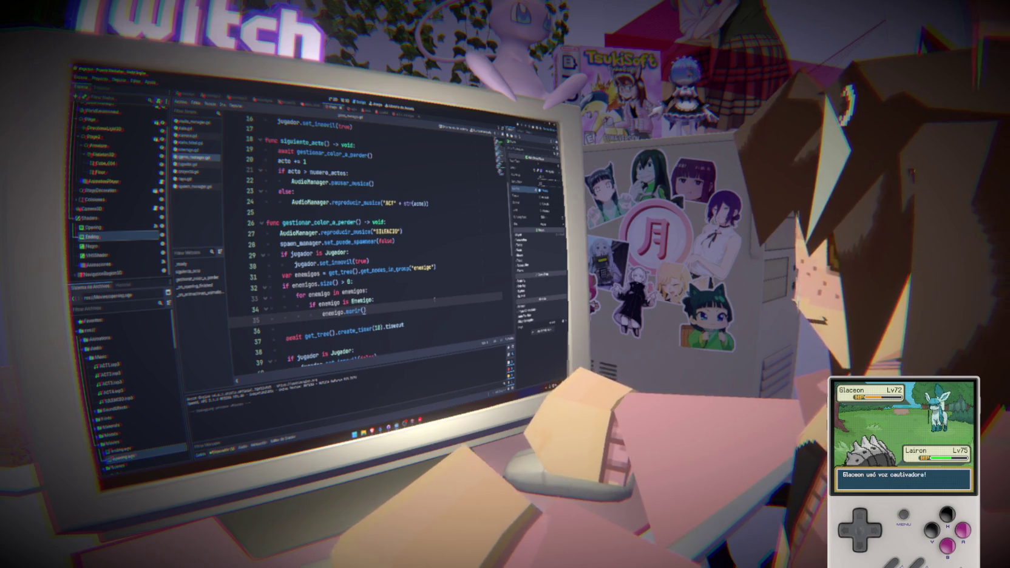
scroll(434, 299, "down", 3)
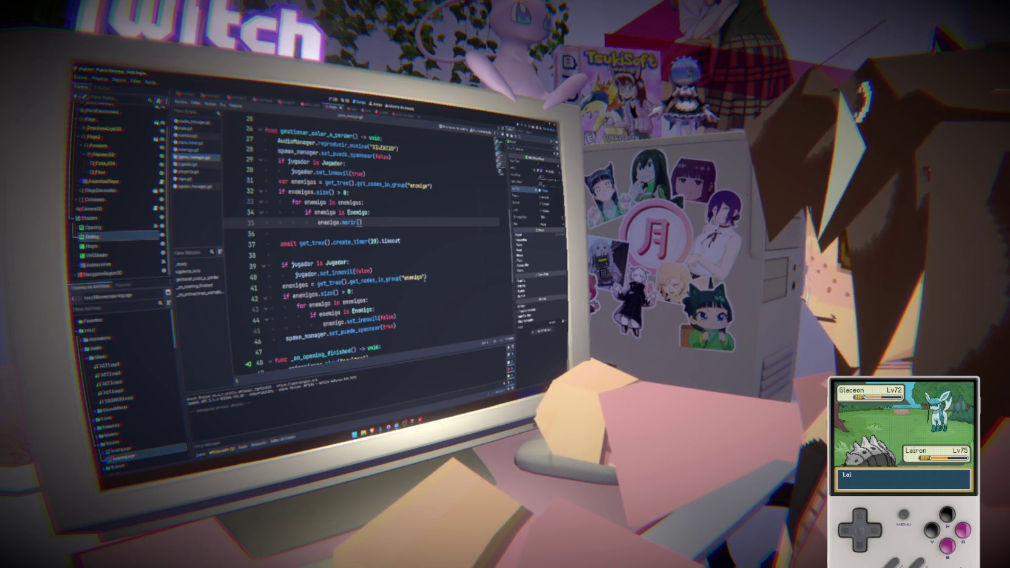
Step: Place 'await get_tree().create_timer(10).timeout' on line 37, before the player and enemies are restored
left_click(445, 298)
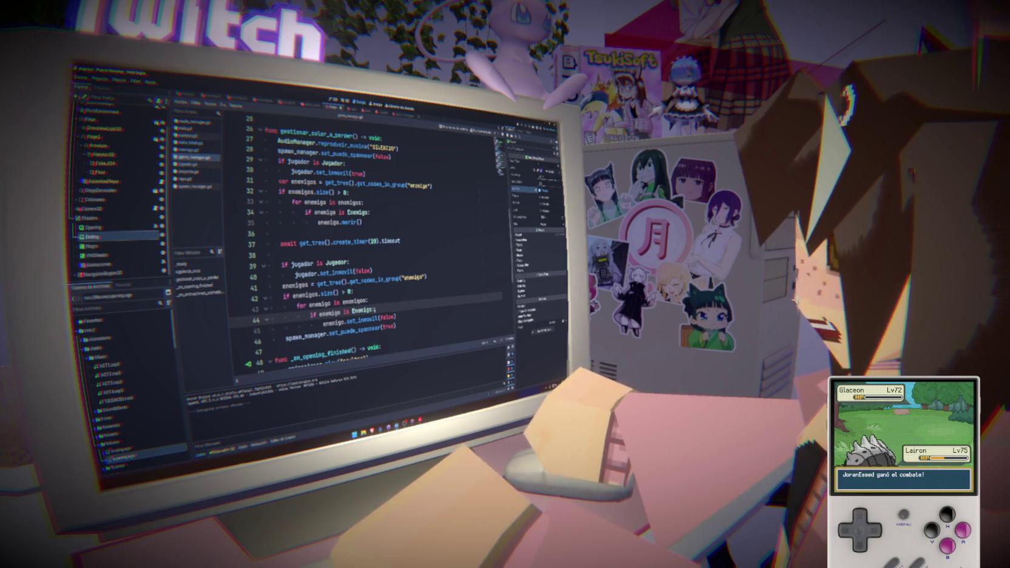
left_click(432, 310)
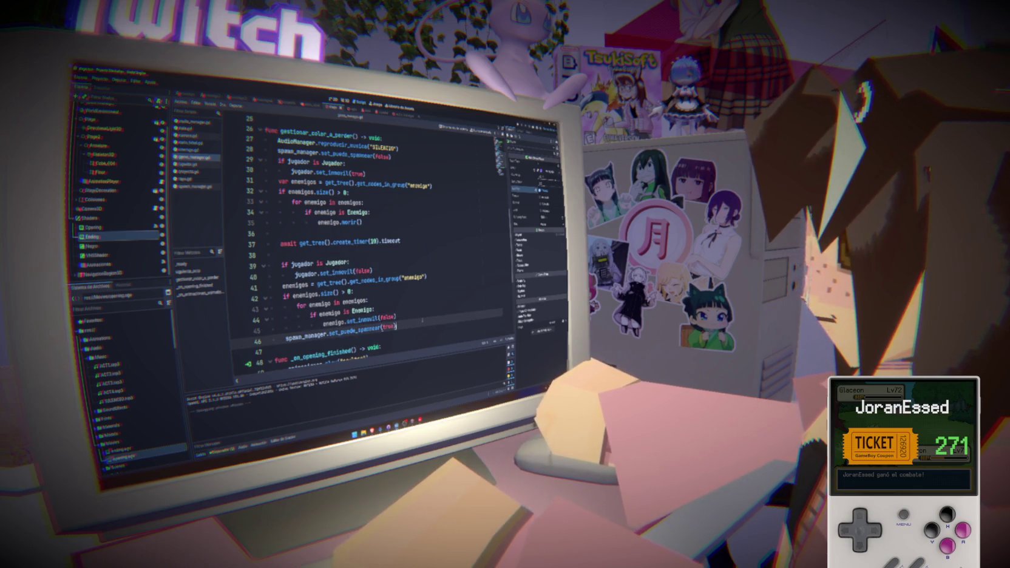
left_click(432, 267)
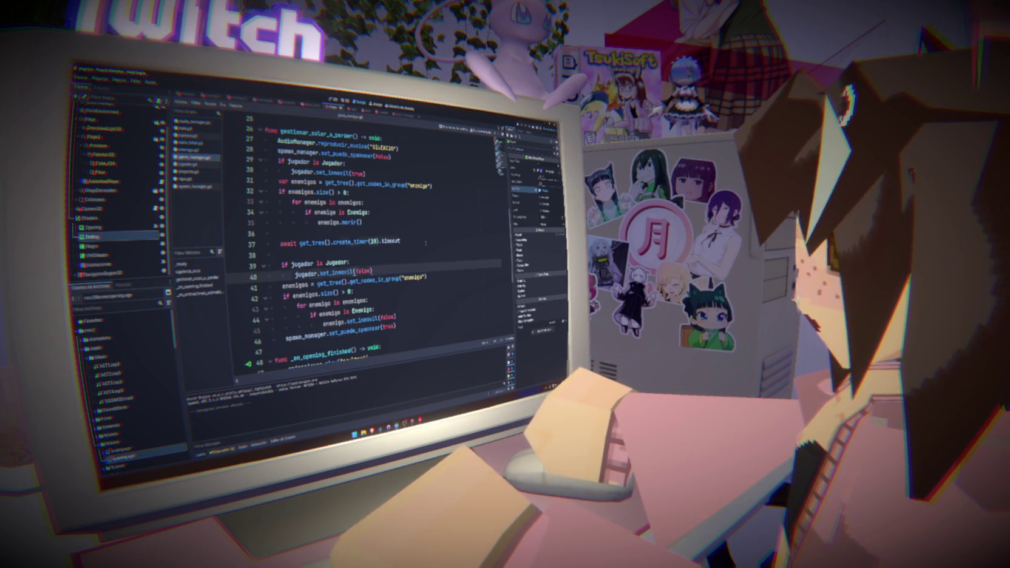
scroll(427, 261, "up", 7)
scroll(423, 256, "up", 1)
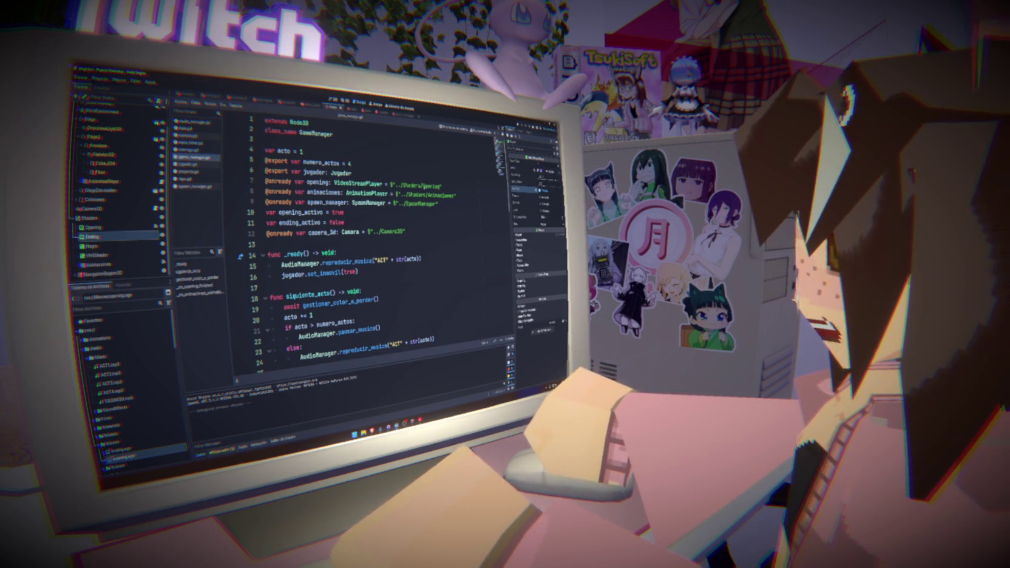
left_click(352, 241)
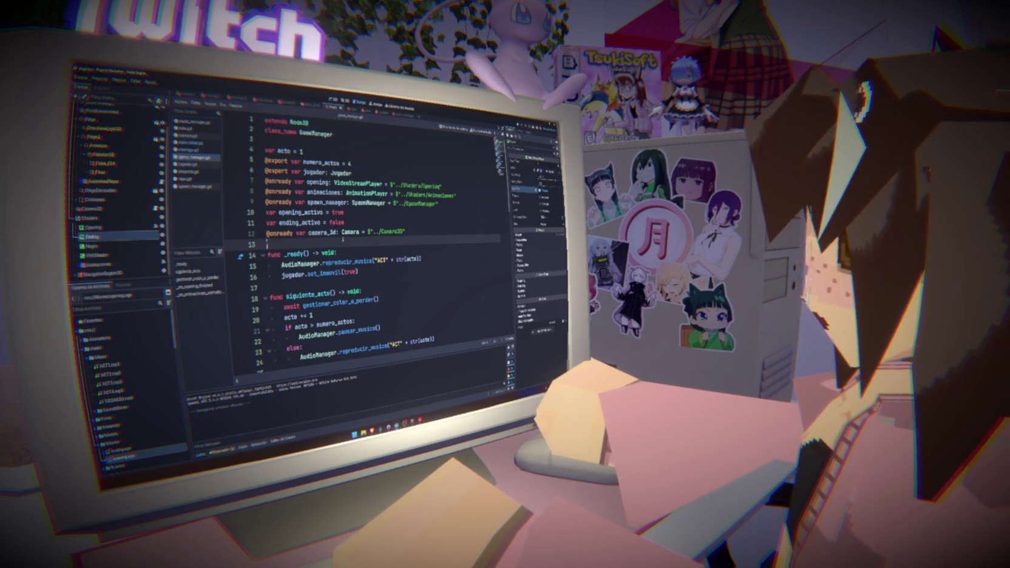
scroll(342, 239, "down", 13)
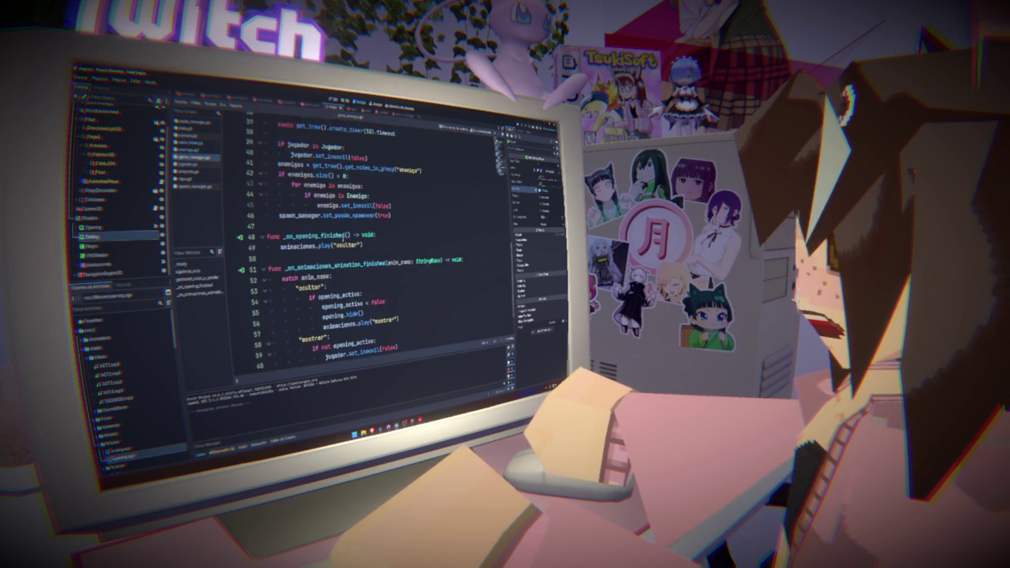
scroll(343, 238, "up", 6)
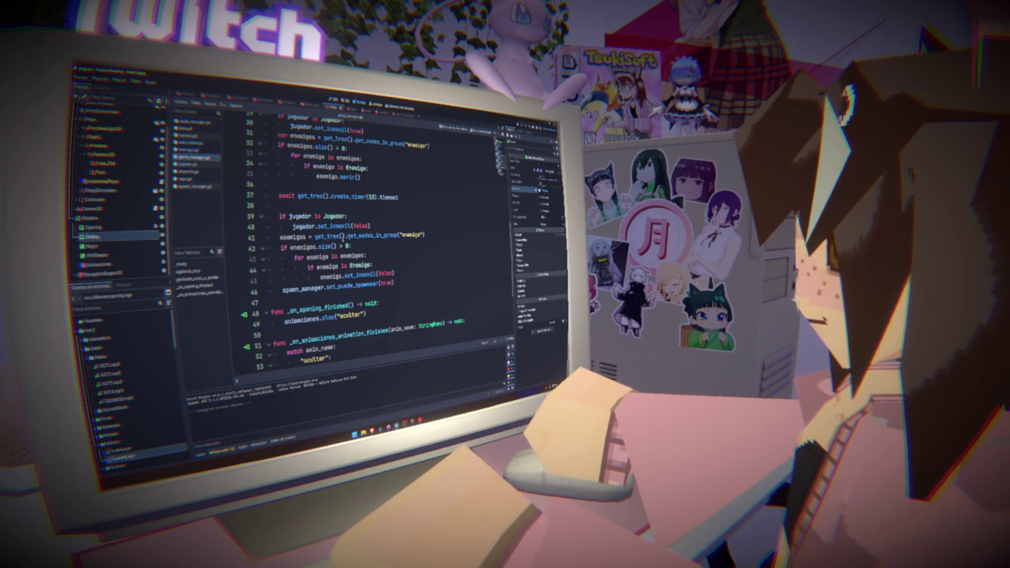
left_click(317, 197)
key("Down")
left_click(89, 359)
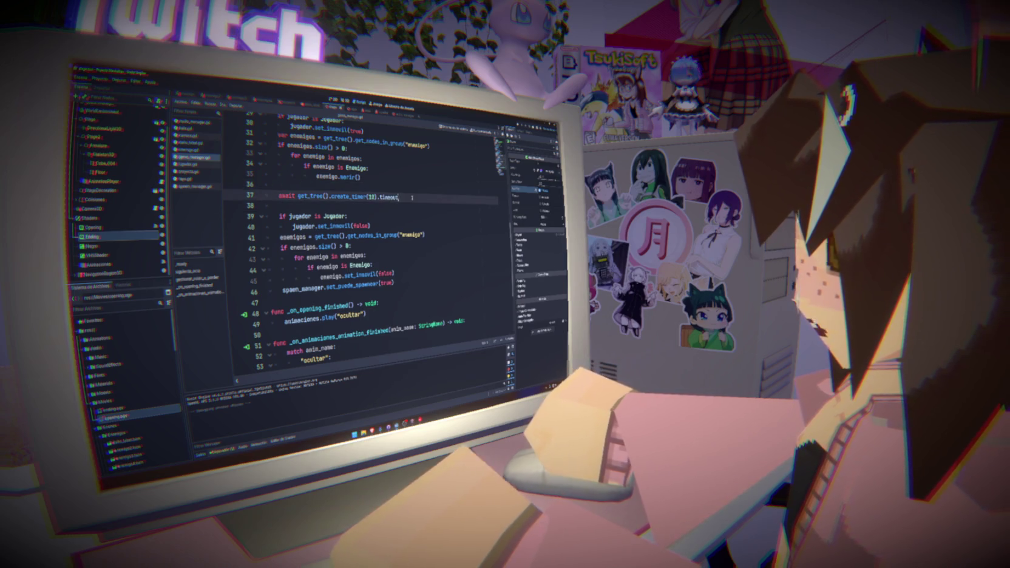
Step: Rewrite line 37 to 'await elegir_color_a_perder()' instead of the timer call
left_click_drag(398, 197, 278, 196)
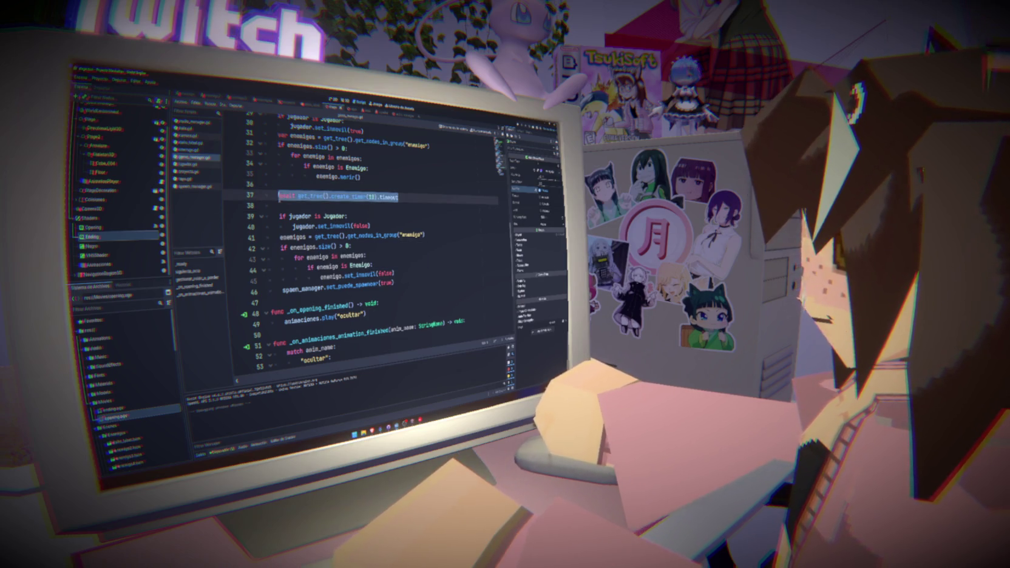
left_click(400, 197)
key("BackSpace")
key("BackSpace")
key("BackSpace")
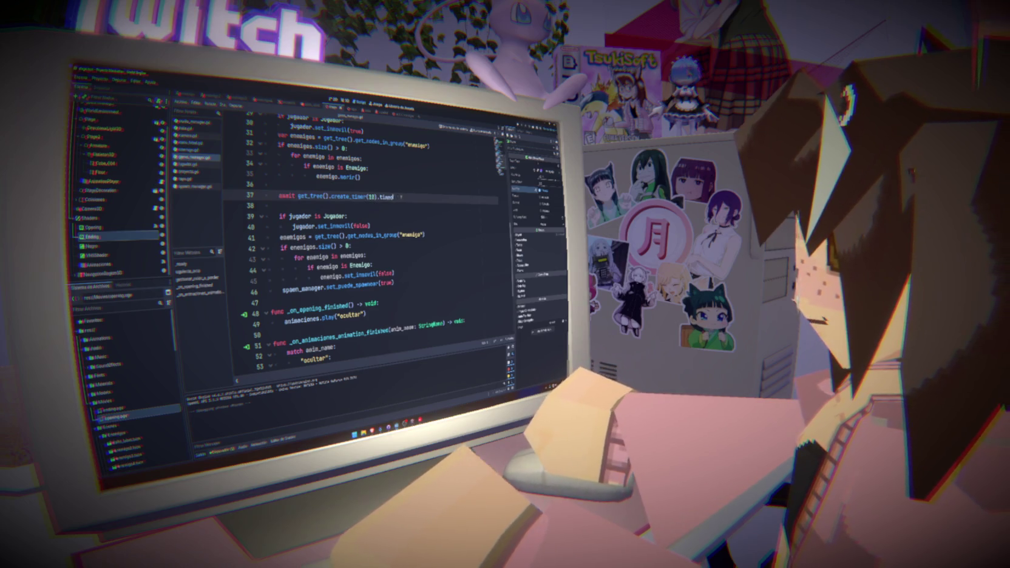
key("BackSpace")
key("BackSpace")
key("BackSpace")
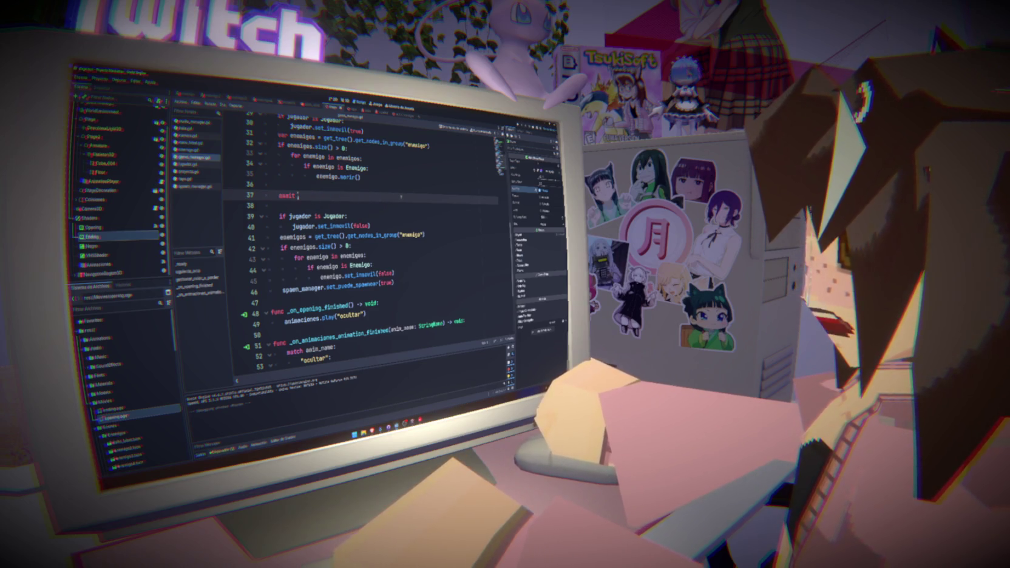
type("elegir_color_a_")
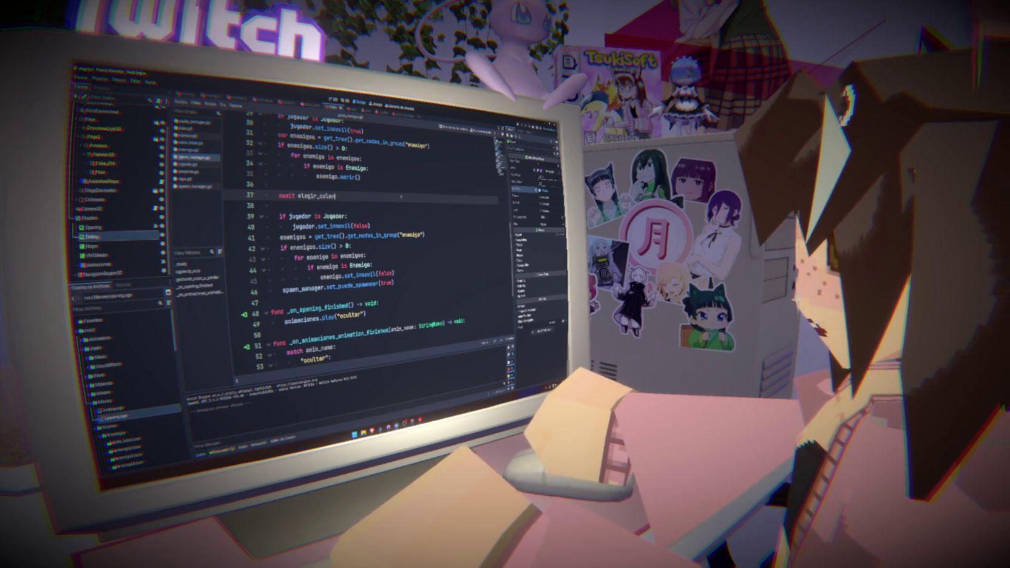
type("perder")
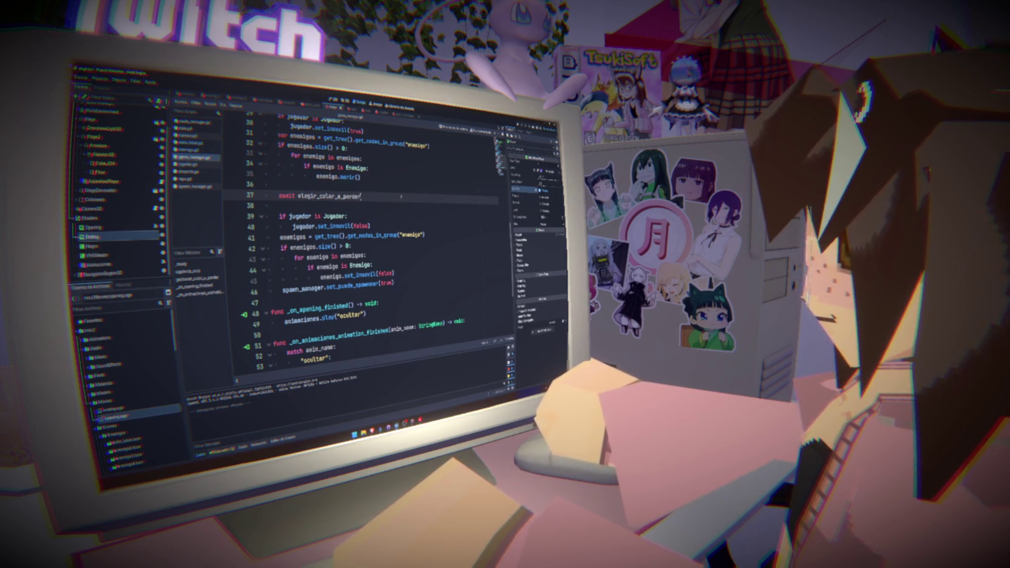
key("Return")
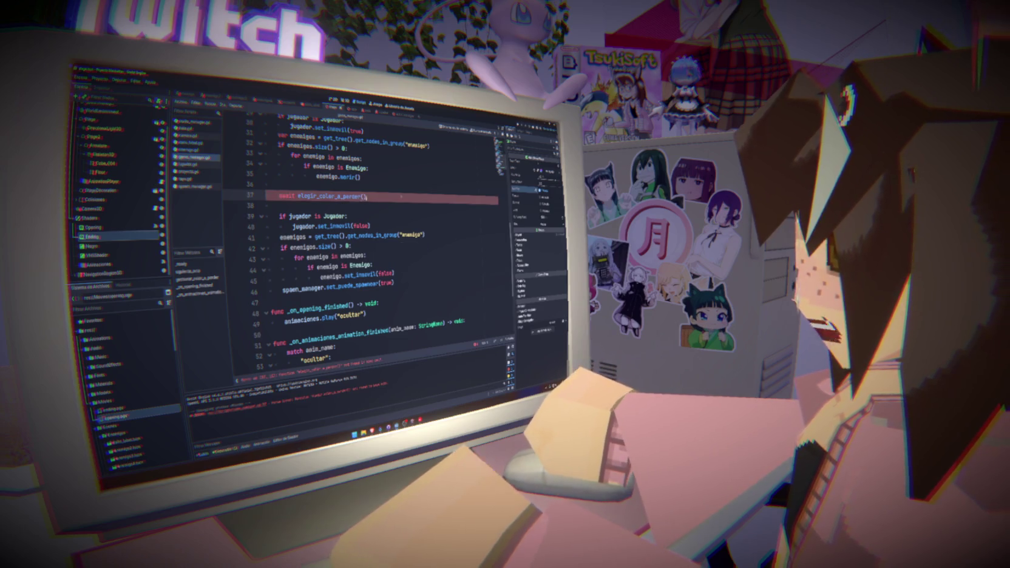
Step: Declare 'func elegir_color_a_perder() -> void:' at the end of the script
scroll(364, 243, "down", 4)
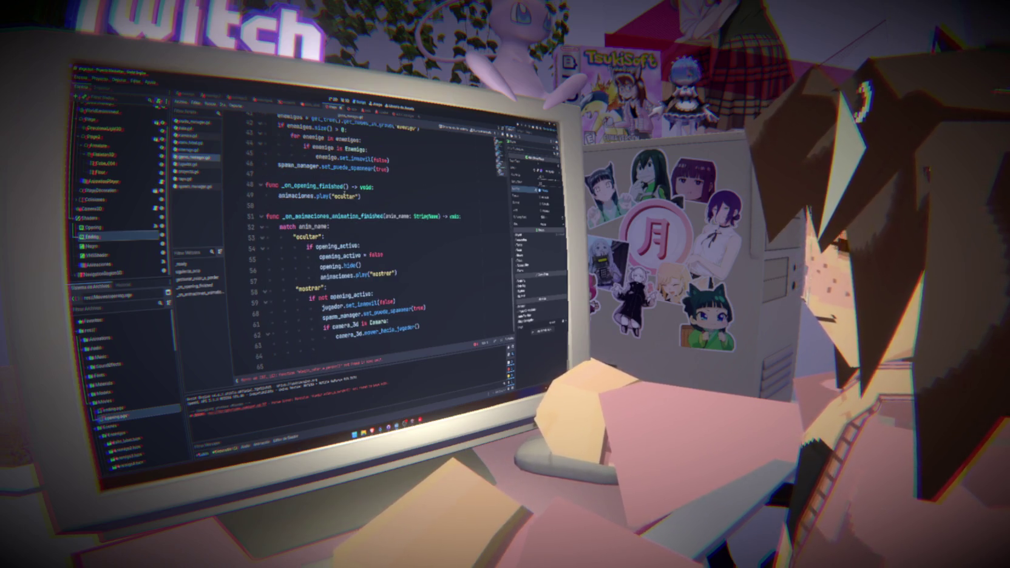
left_click(307, 361)
key("Return")
type("func")
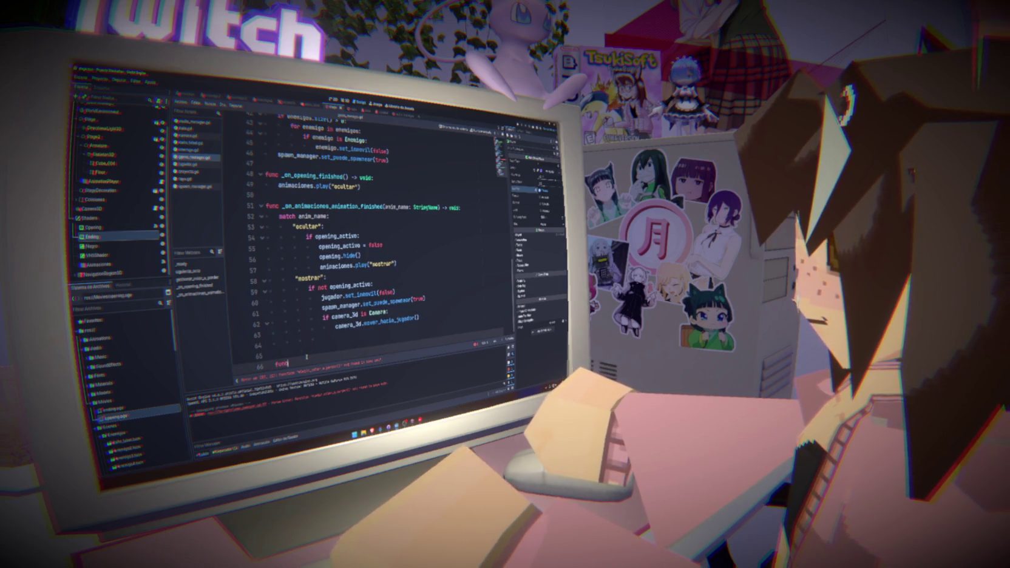
type(" elegir_color_a_perder():")
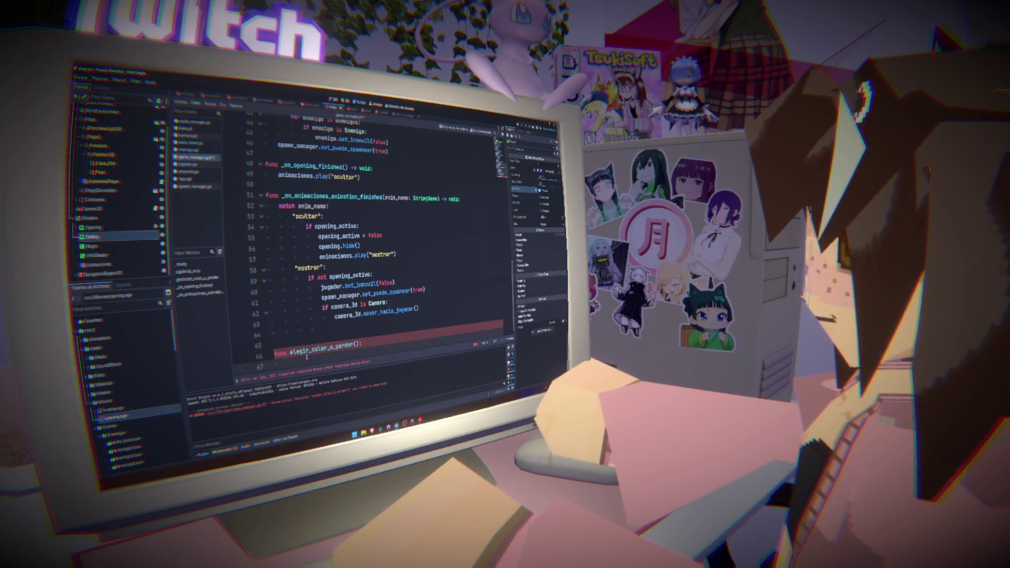
key("Return")
type("-> v")
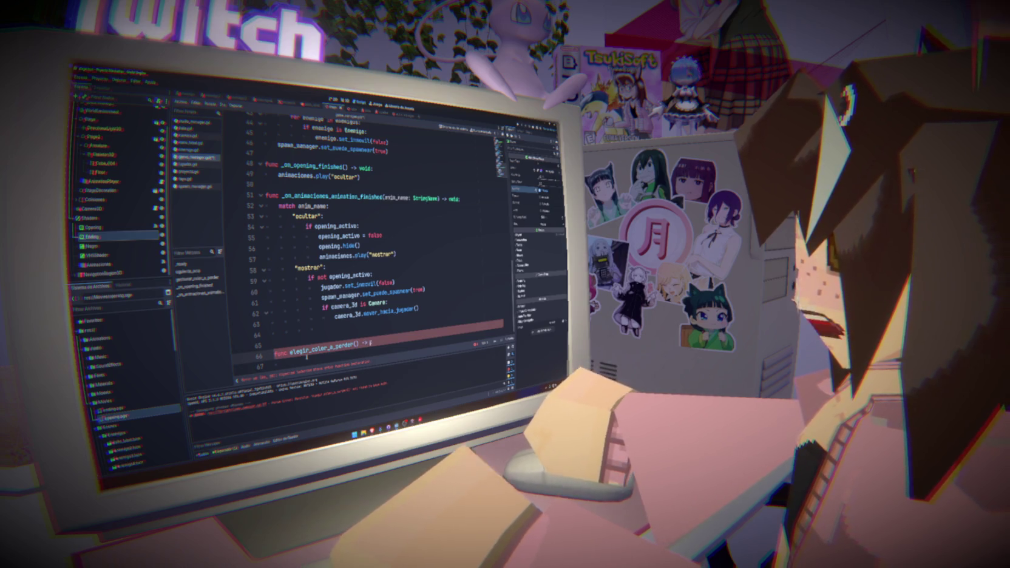
type("oid:")
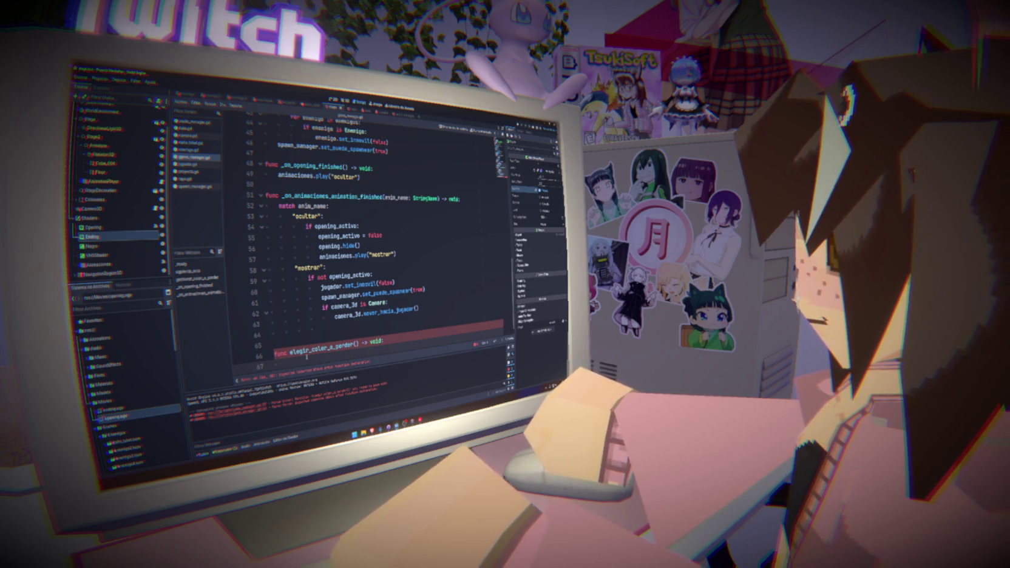
Step: Add a new line below the camera variable on line 12
scroll(423, 177, "up", 15)
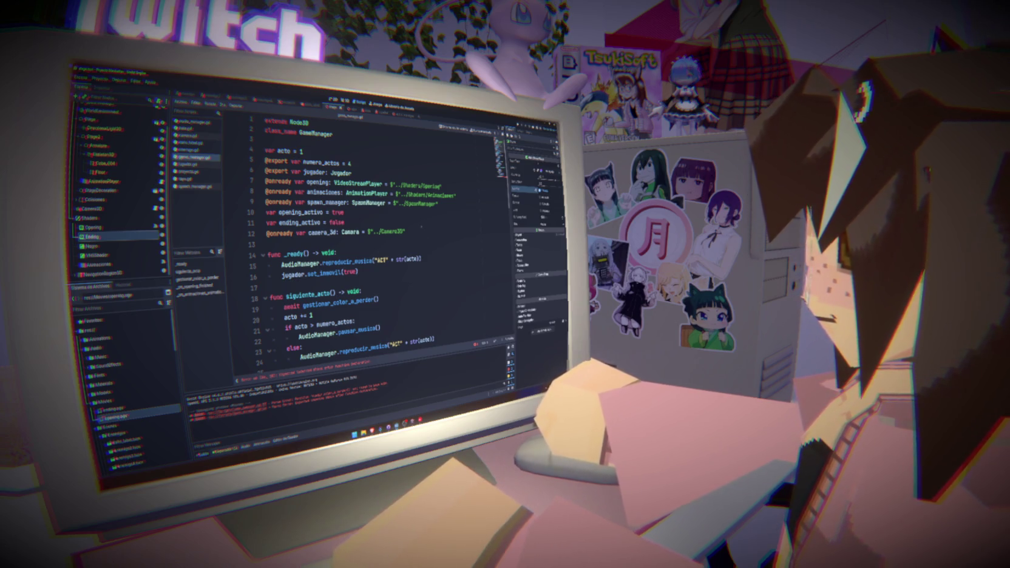
left_click(421, 229)
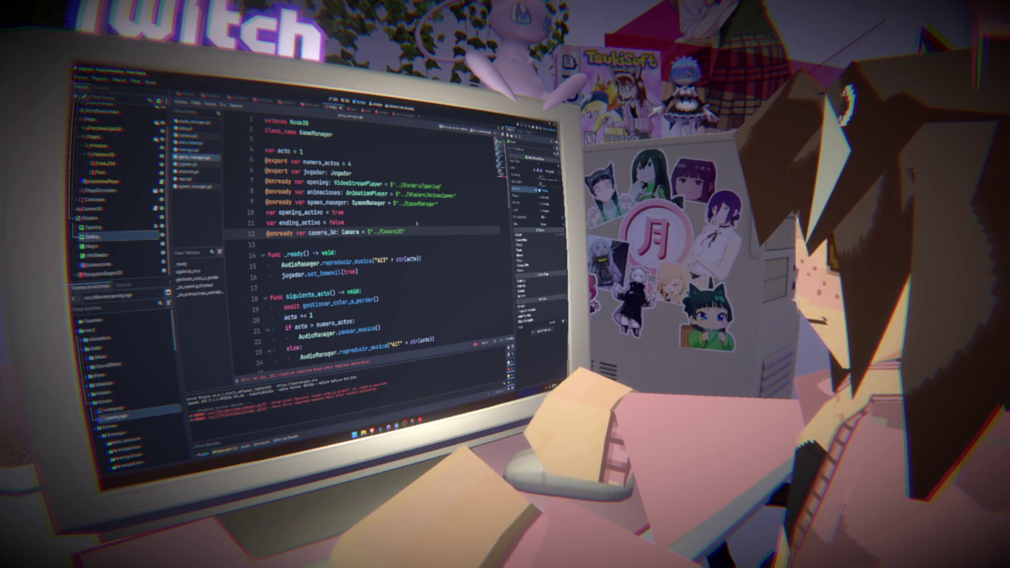
scroll(421, 226, "down", 6)
scroll(421, 225, "up", 5)
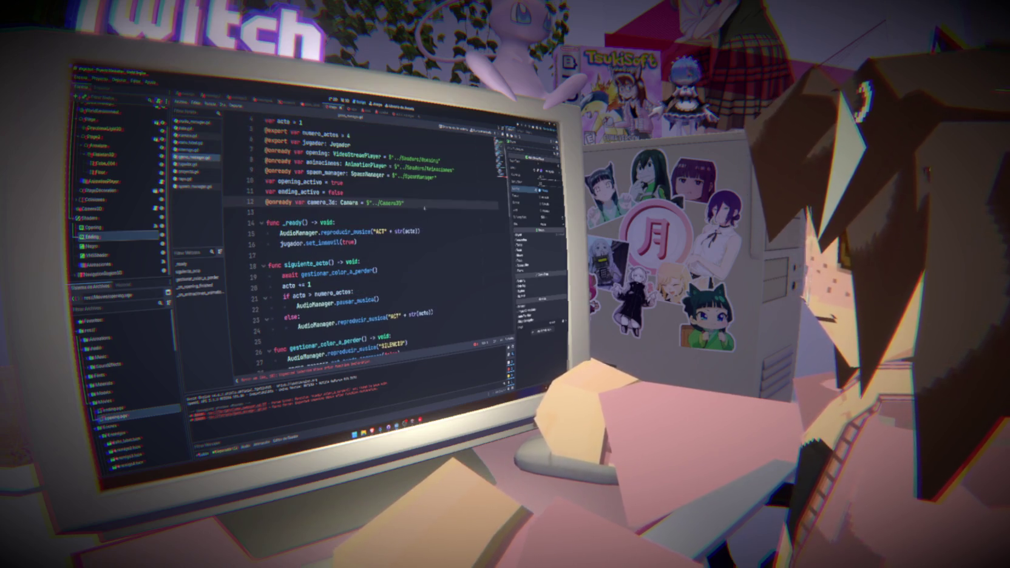
key("Return")
Step: Declare the colores_disponibles dictionary on line 13 with an empty string entry and save
type("var")
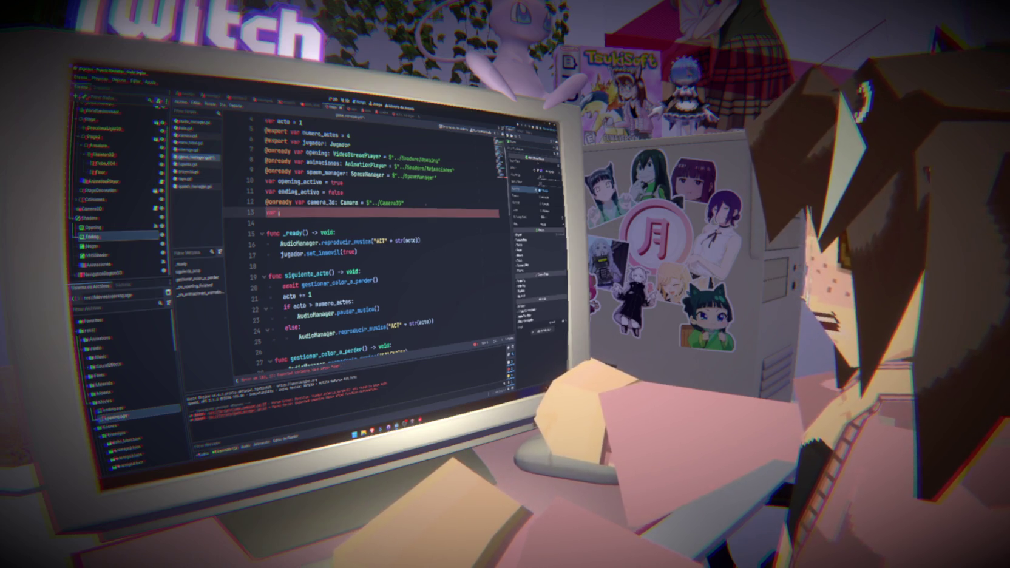
type("emigos")
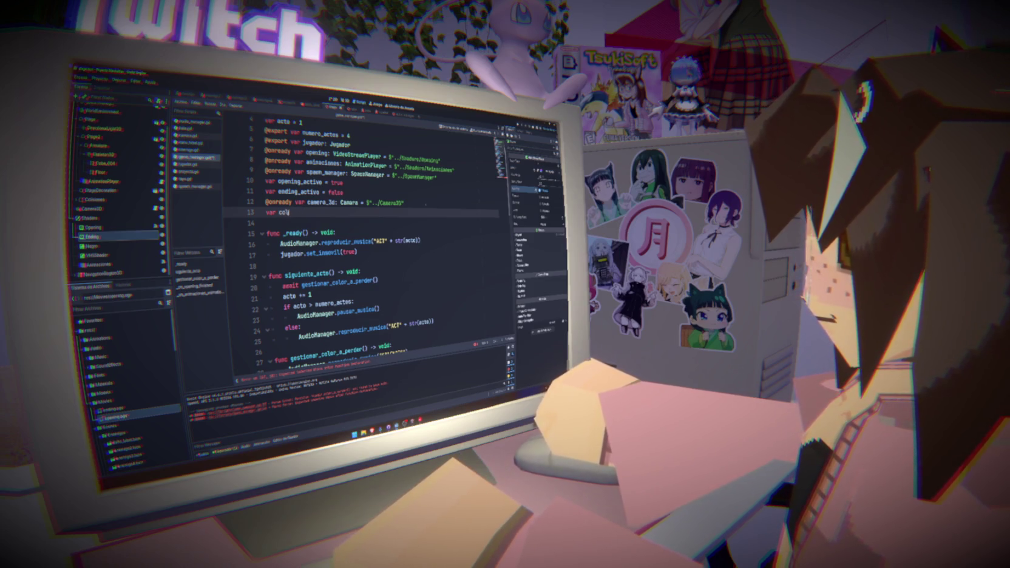
type("lores_disponibles =")
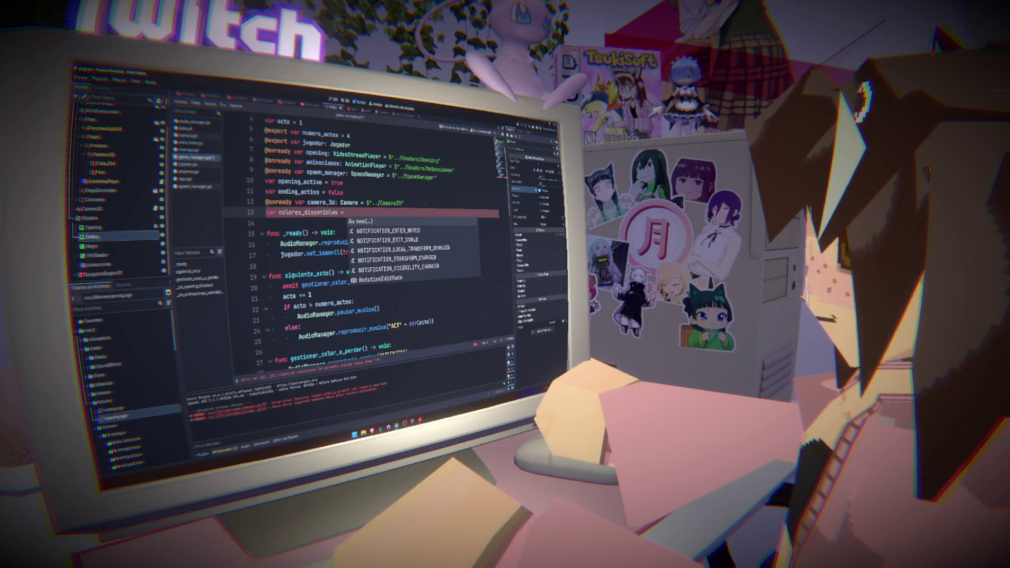
type(" {")
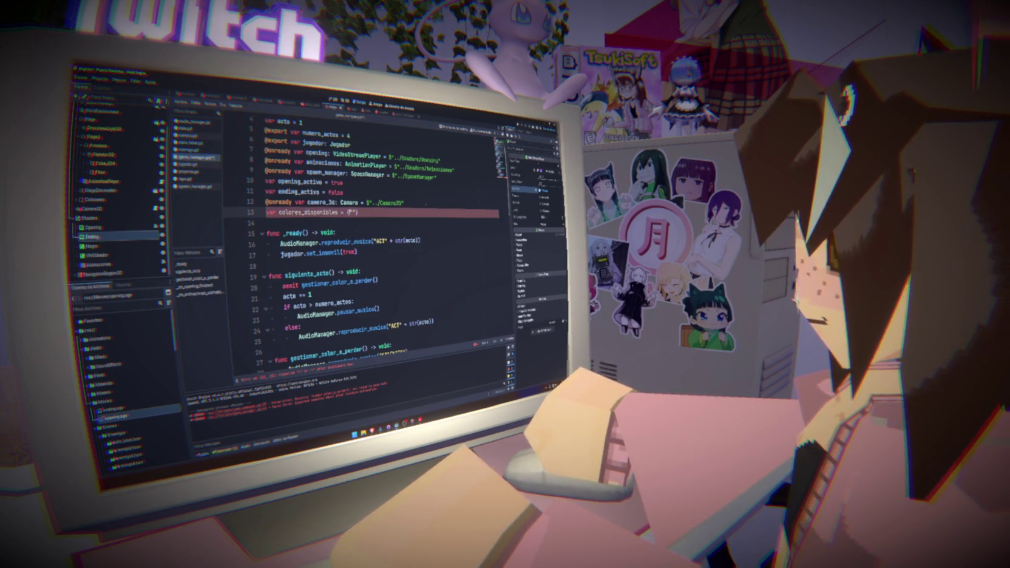
key("Return")
type("\"")
key("Return")
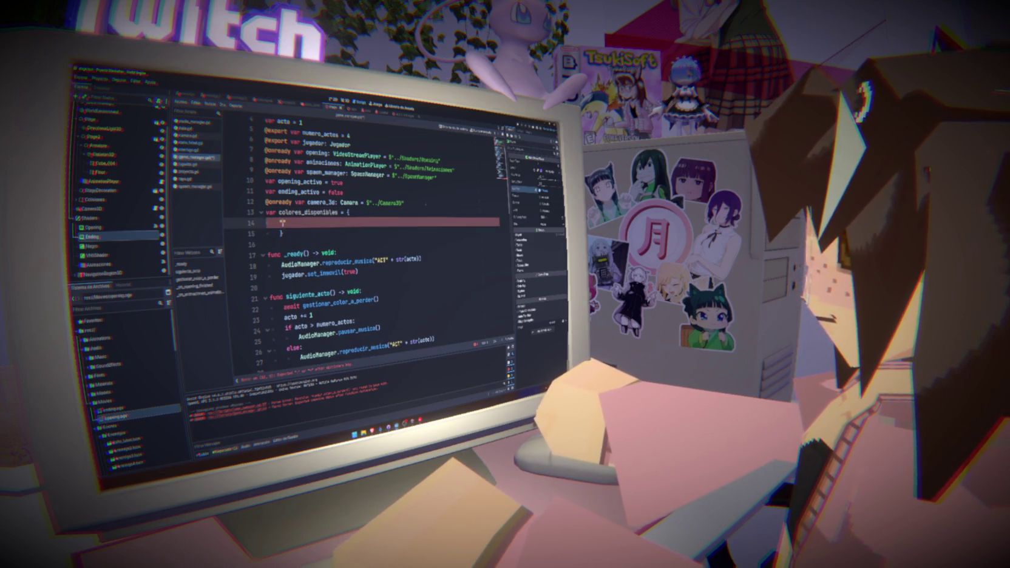
key("ctrl+s")
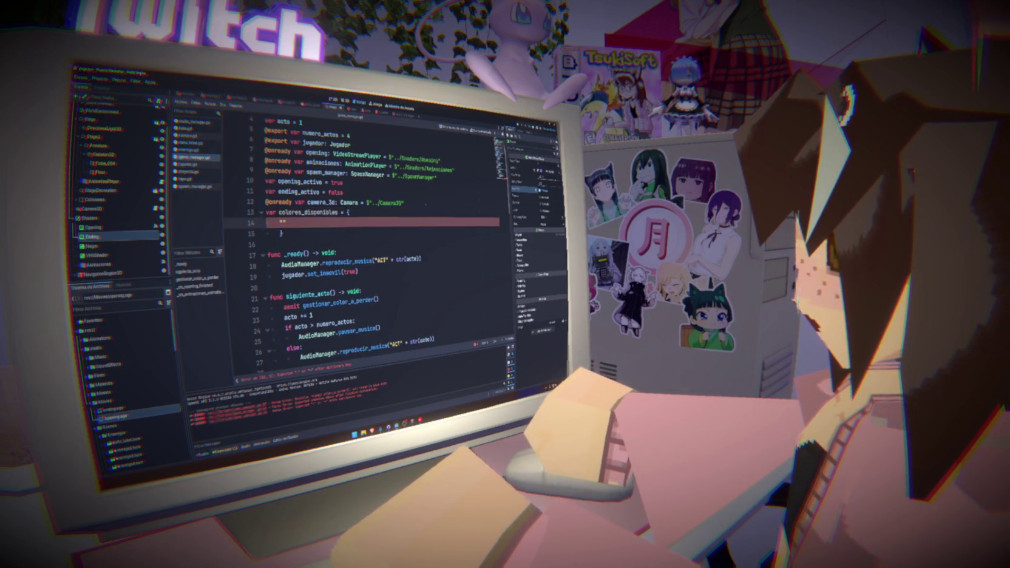
key("BackSpace")
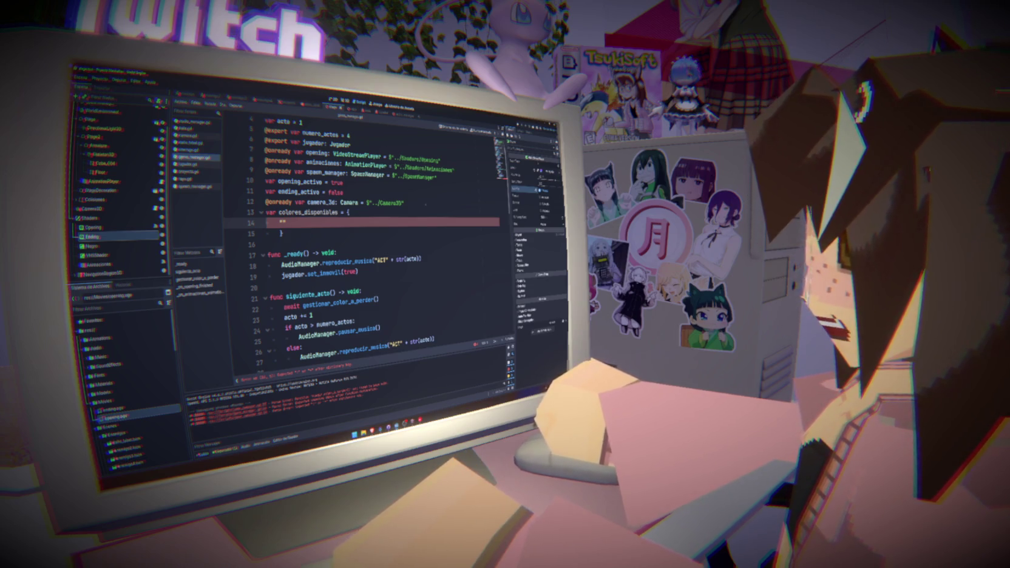
Step: Switch to another open scene and select its root Enemigo node
key("ctrl+Tab")
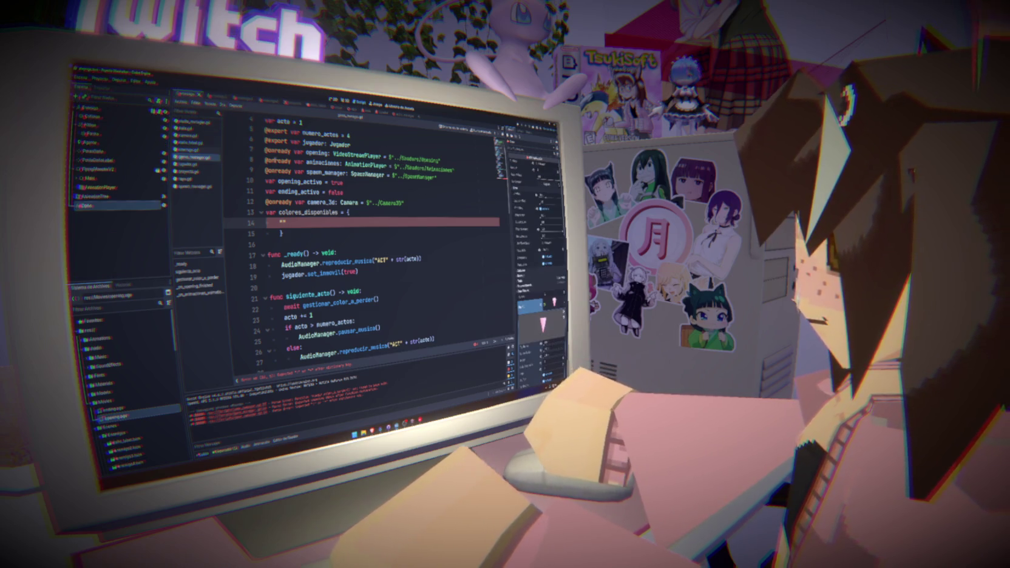
scroll(364, 243, "up", 1)
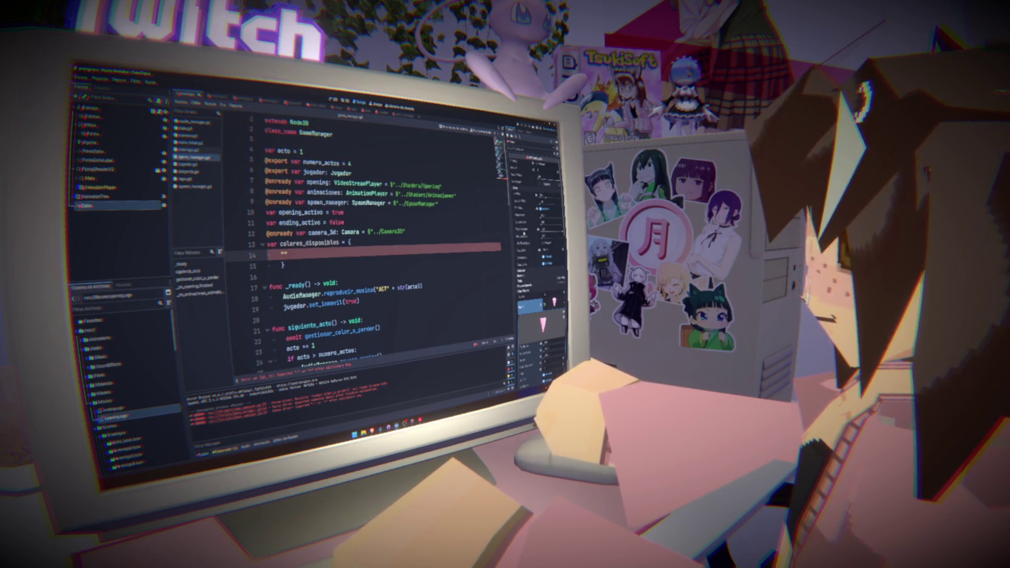
left_click(91, 108)
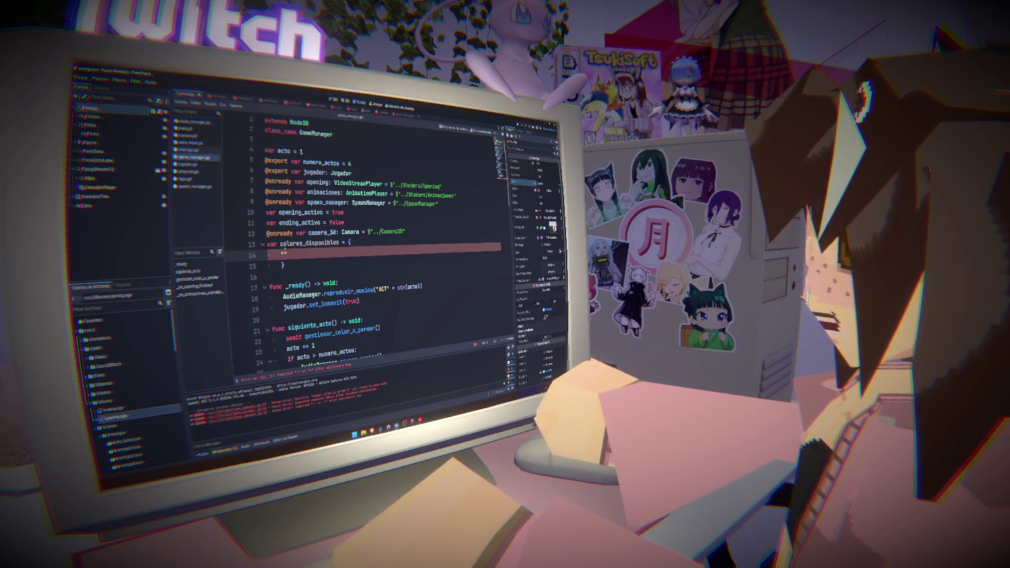
Step: Add "Amarillo": true and "Rosa": true entries, removing the stray new()
type("\"Amarillo\",")
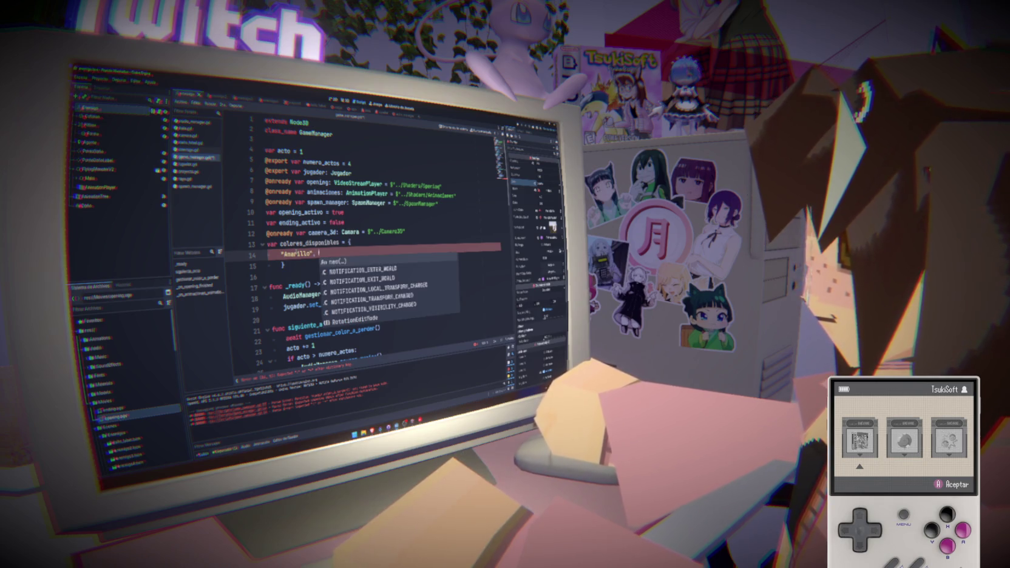
key("BackSpace")
key("BackSpace")
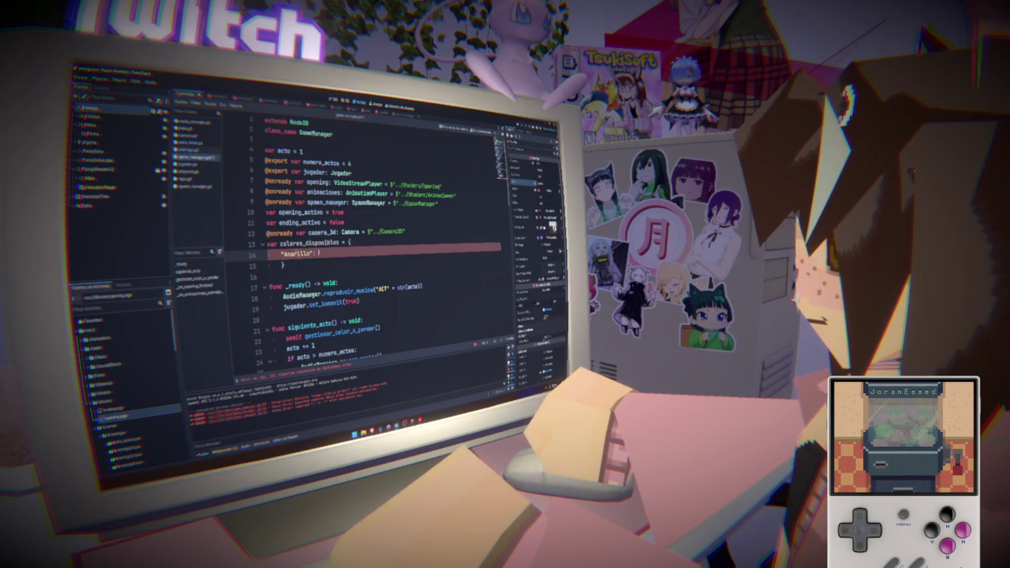
type("true,")
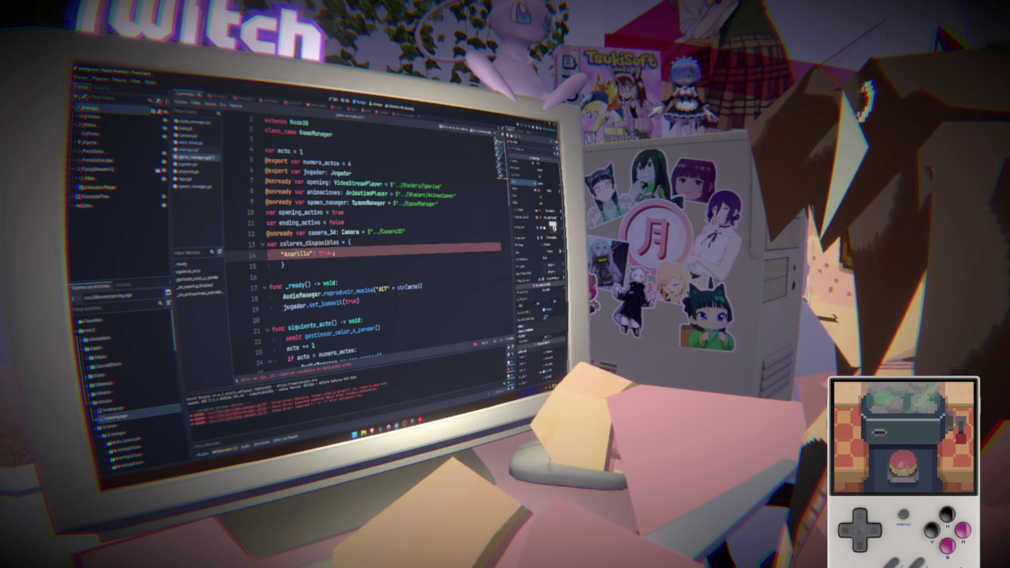
key("Return")
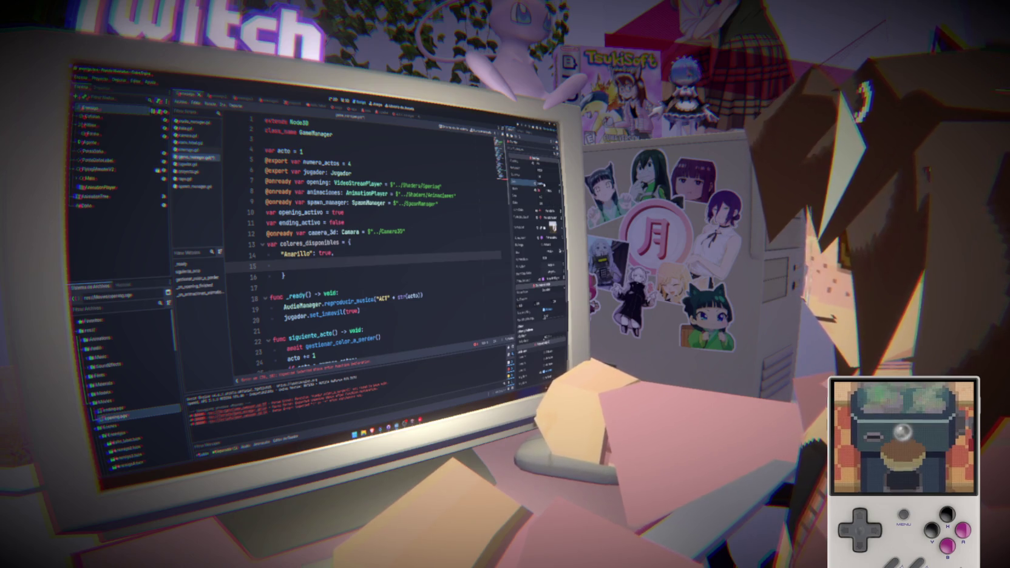
type("Rosa\", tru")
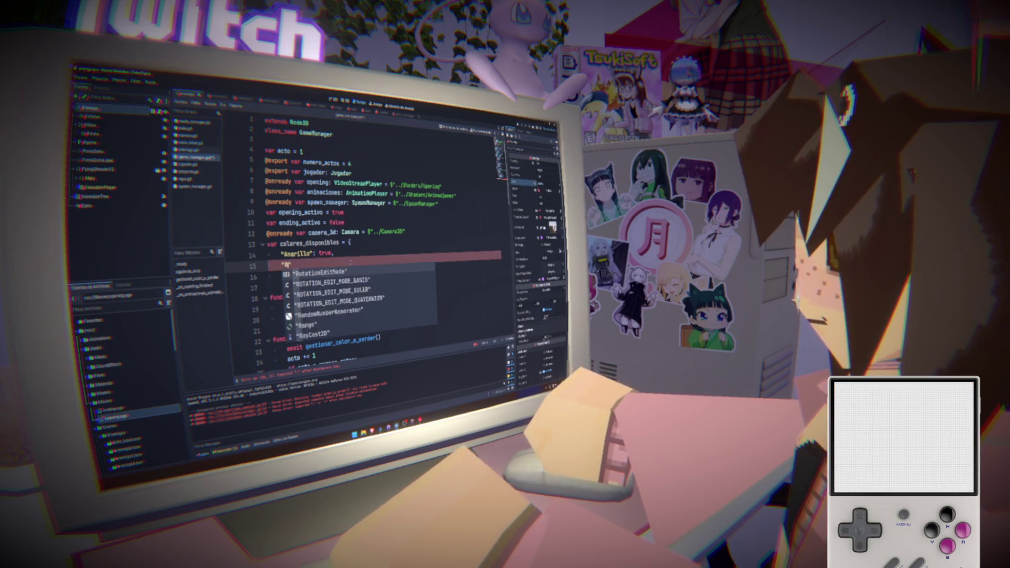
type("e,new(")
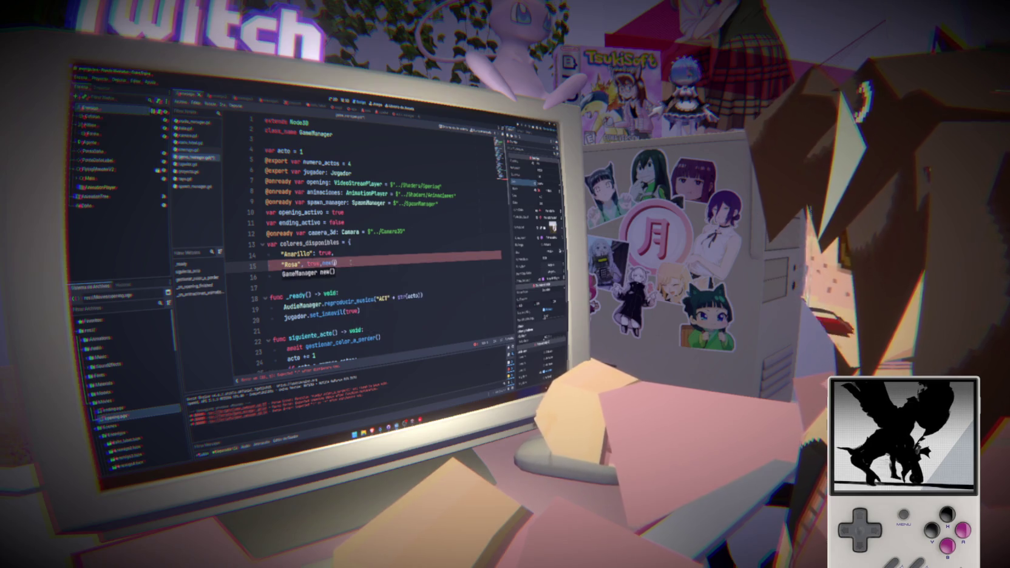
key("BackSpace")
key("BackSpace")
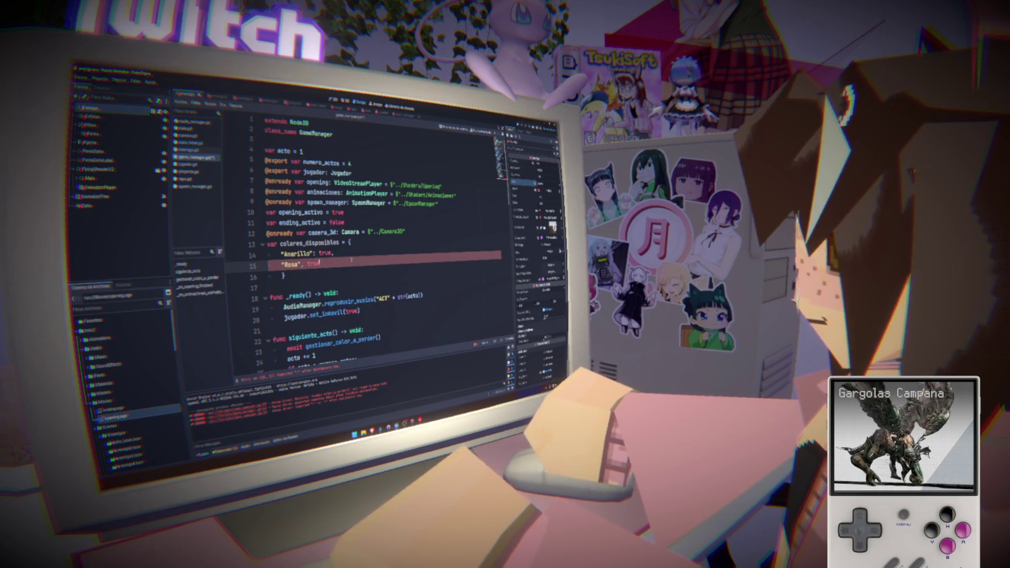
type(",")
key("Return")
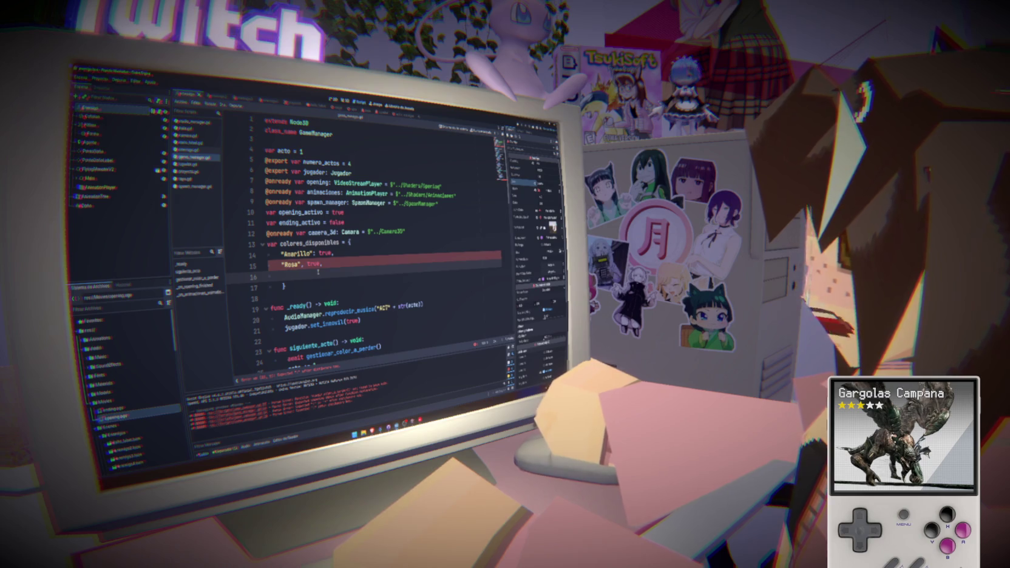
Step: Add "Verde": true and "Violeta": true entries to the dictionary
type("\"Verde\",")
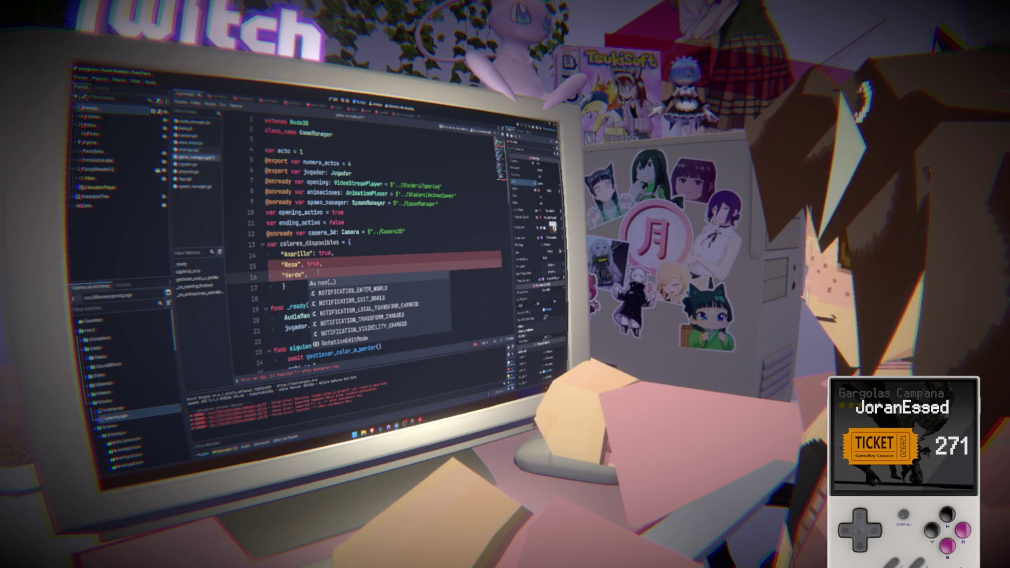
key("Escape")
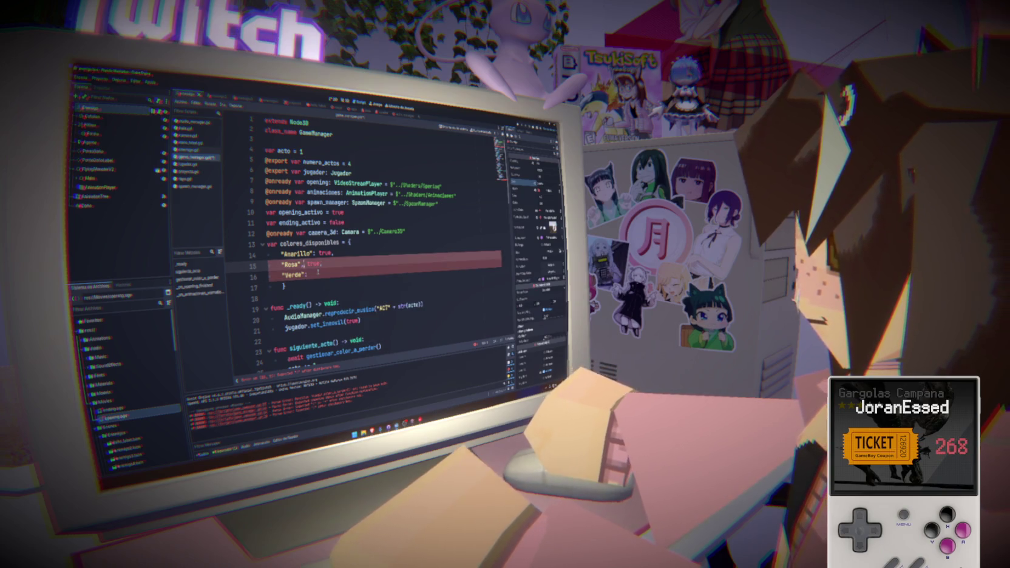
type("true")
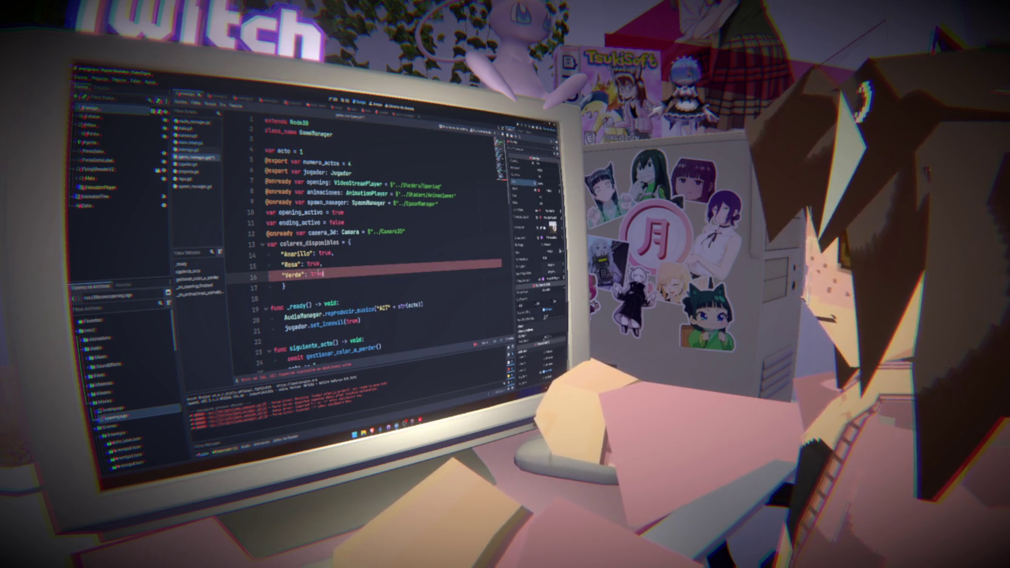
type(",")
key("Return")
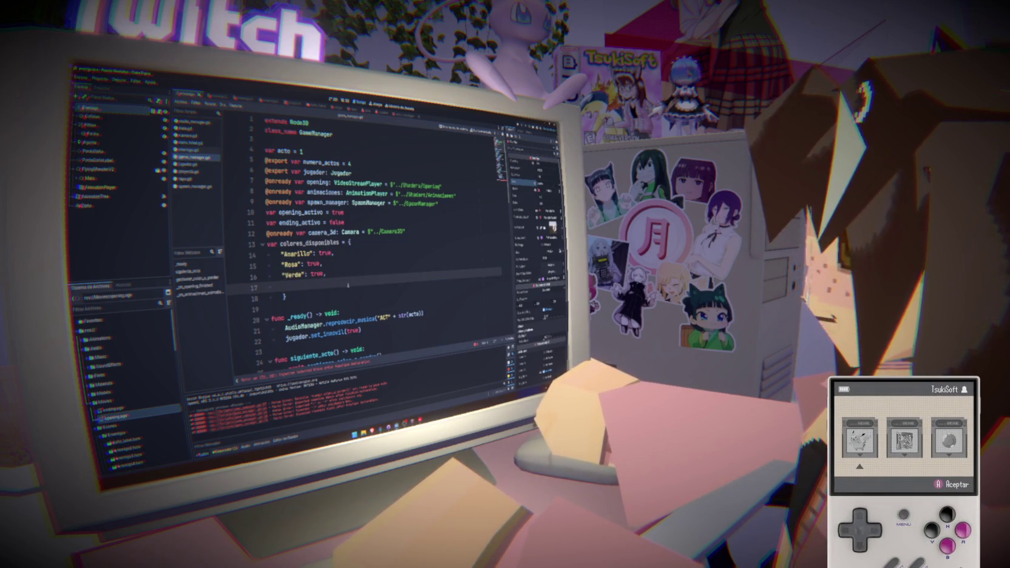
type("\"Violeta\"")
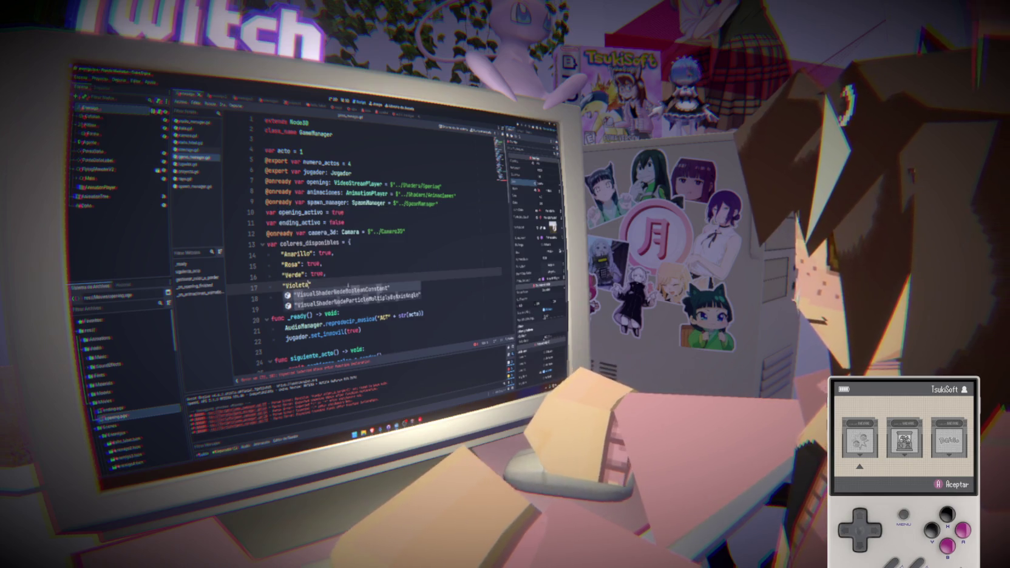
type(": true")
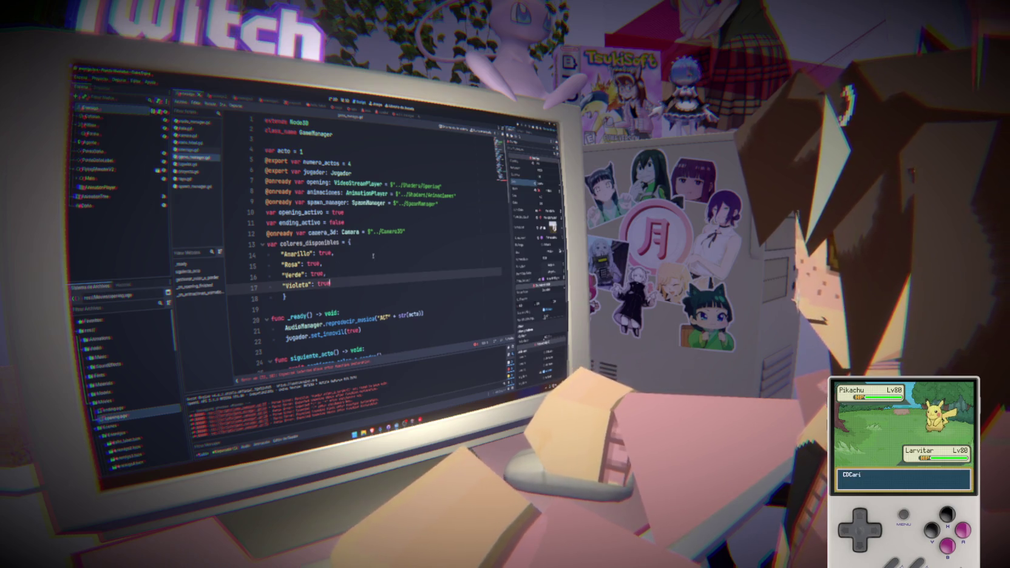
left_click(335, 255)
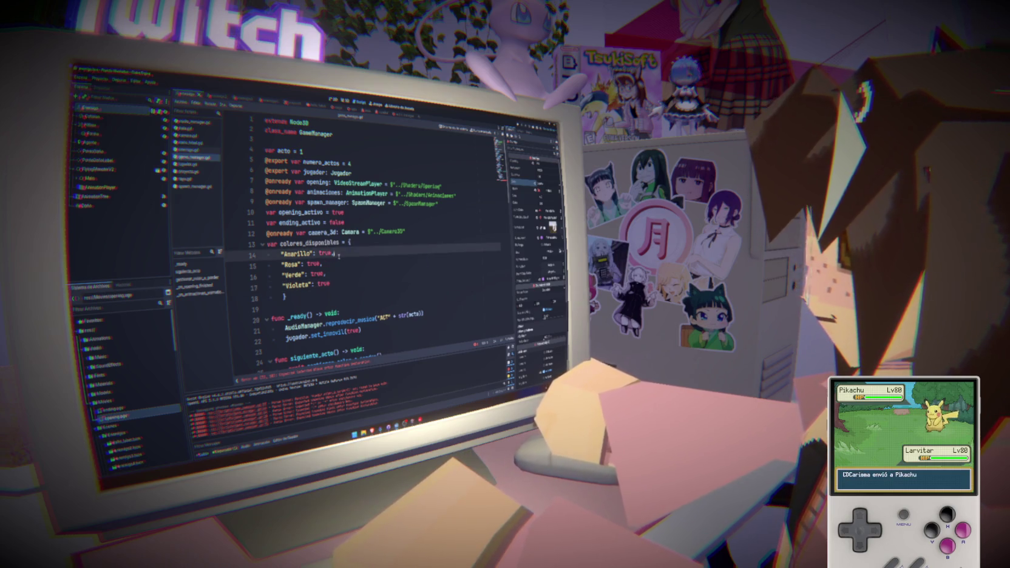
Step: Select the dictionary's colour entries and the colores_disponibles variable name
left_click_drag(304, 297, 279, 253)
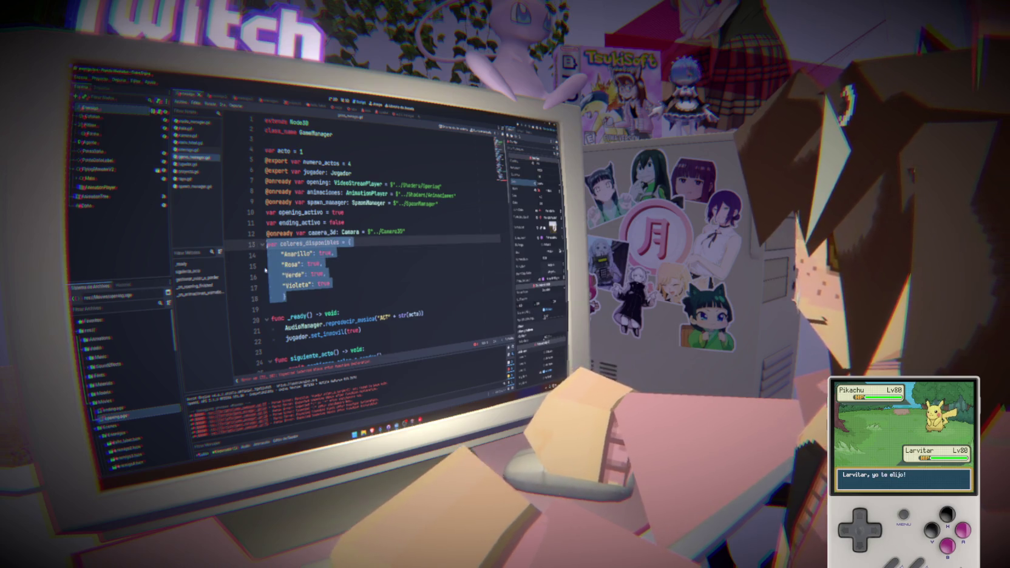
left_click(303, 310)
double_click(310, 242)
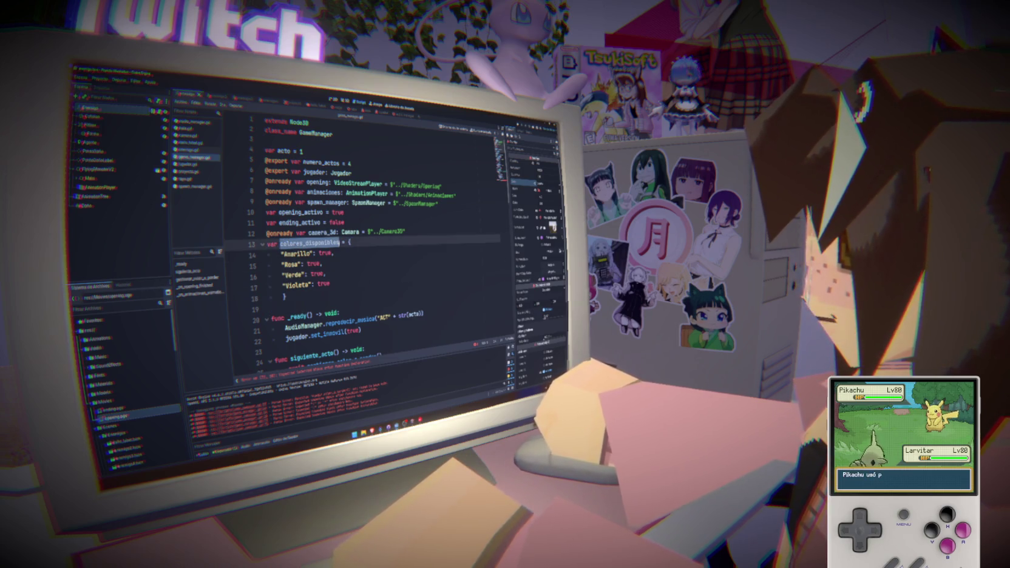
Step: Start elegir_color_a_perder's body with a colores_disponible line, then return to the script top
key("F5")
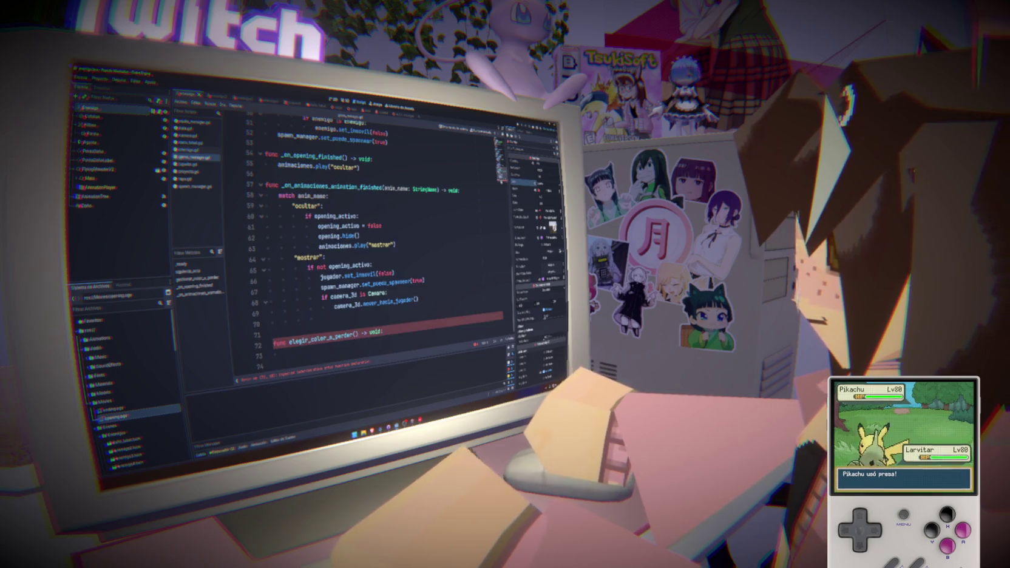
key("Return")
type("fu")
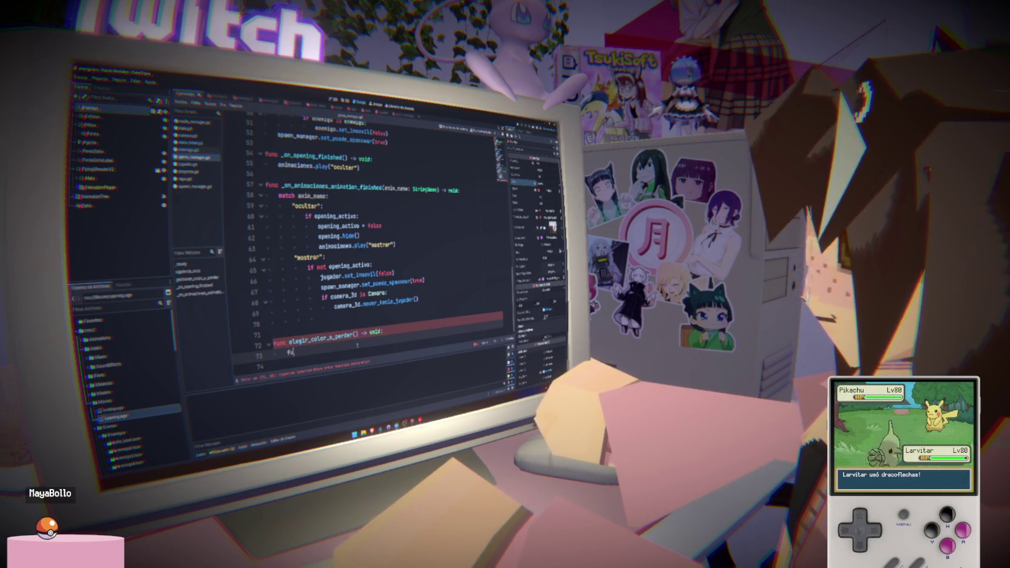
key("BackSpace")
key("BackSpace")
type("colore")
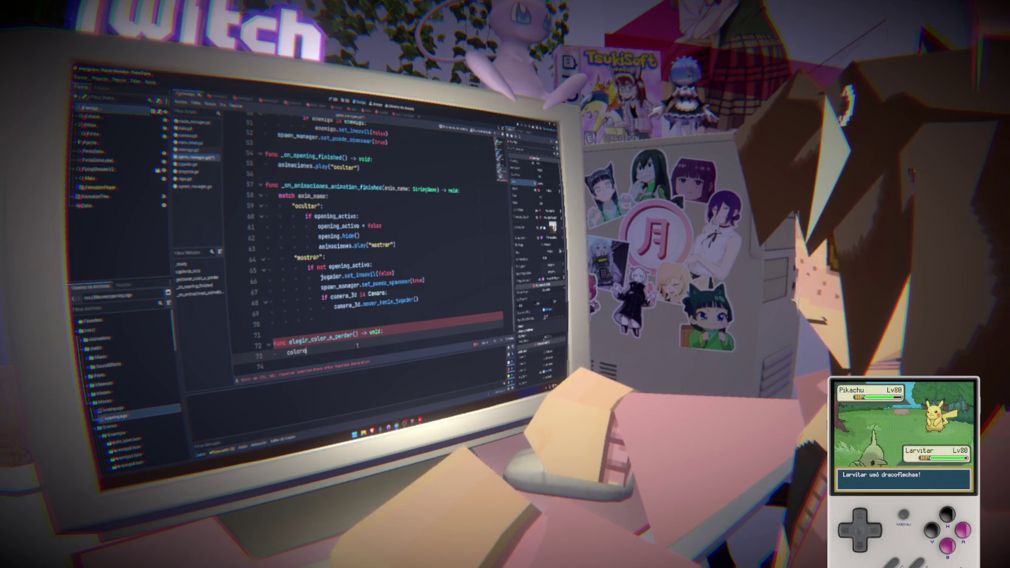
type("s_disponibles")
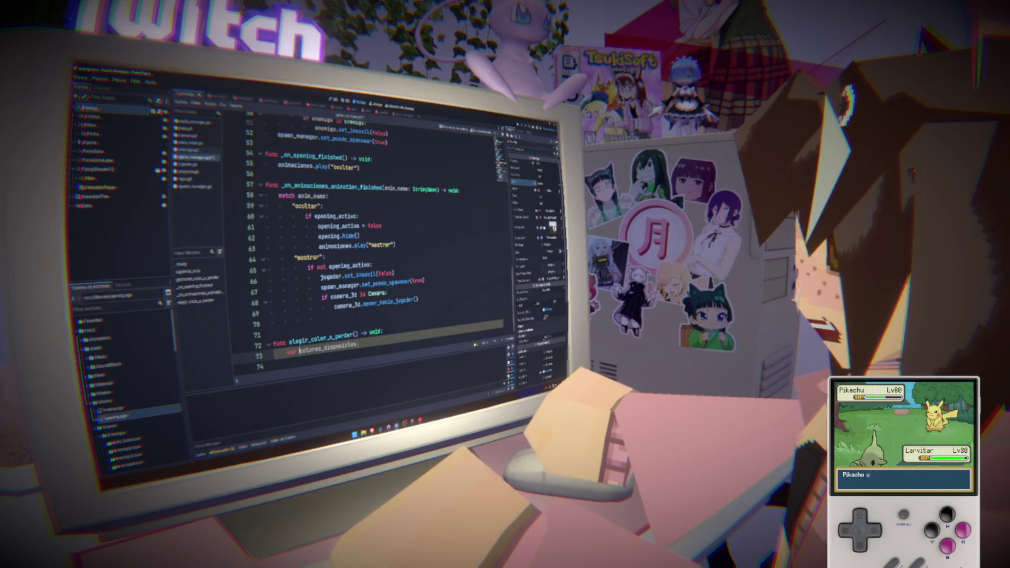
key("ctrl+Home")
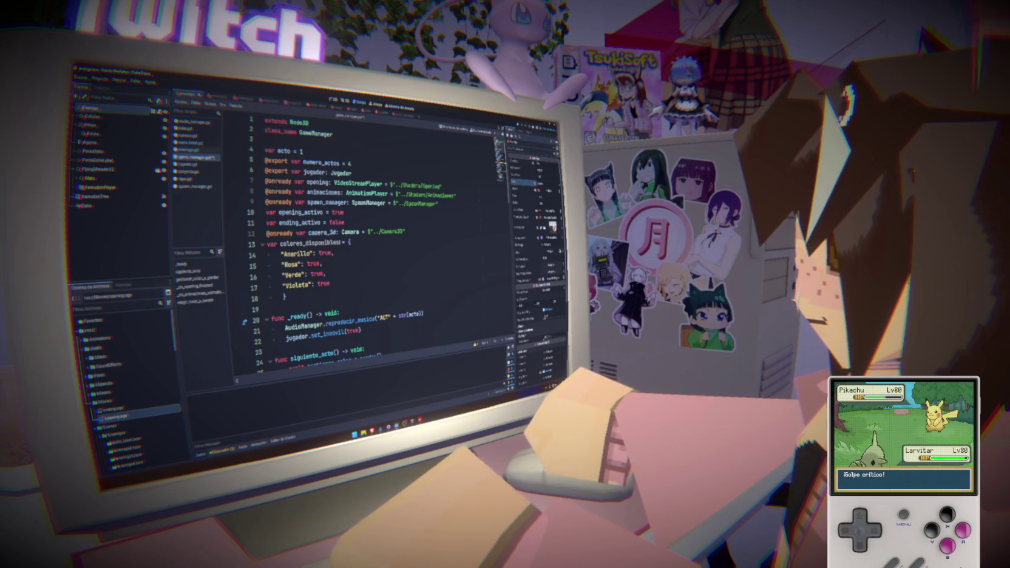
Step: Rename the dictionary to colores_activos and rework line 73 of elegir_color_a_perder to use it
double_click(322, 242)
type("activ")
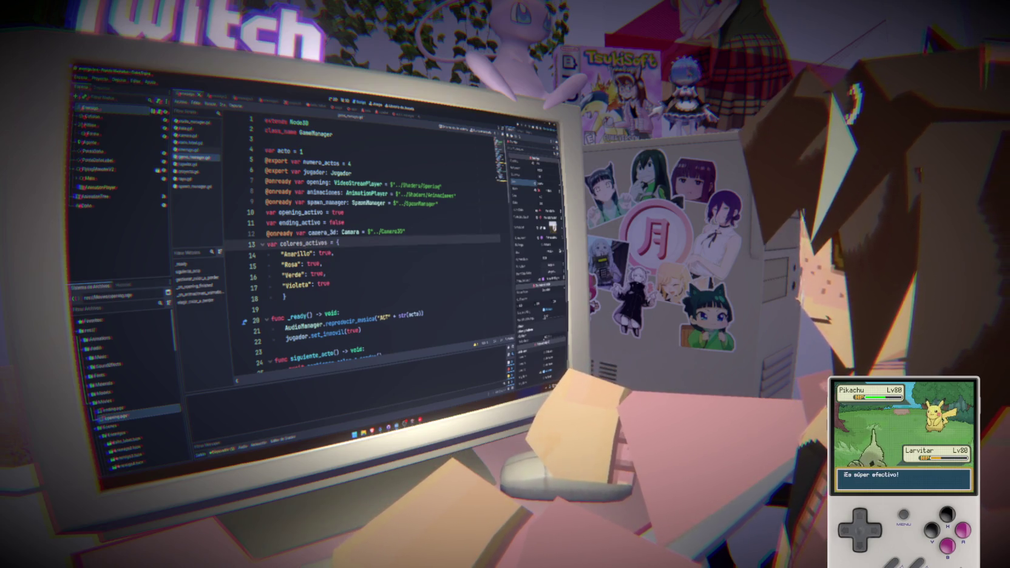
key("ctrl+End")
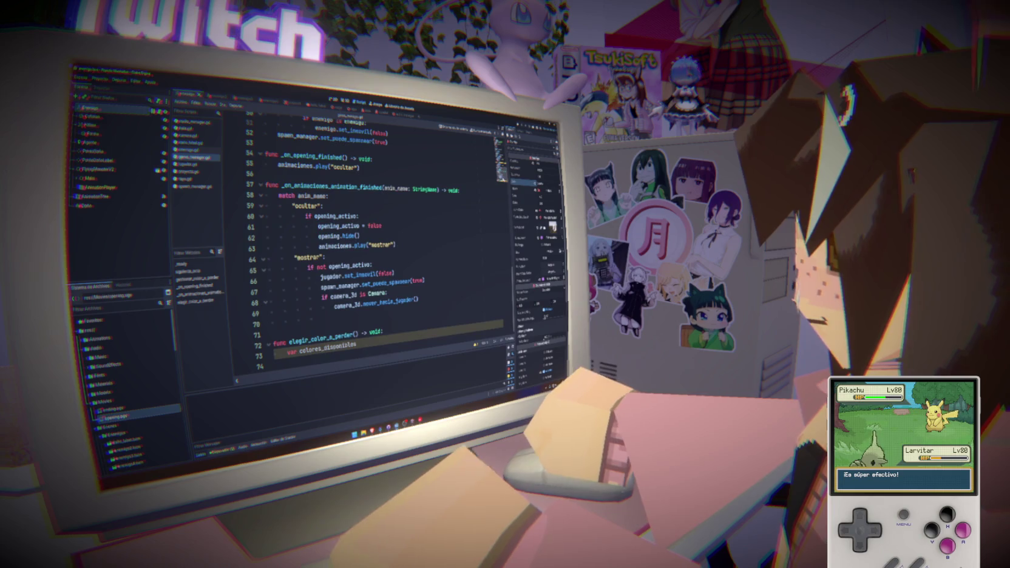
left_click(367, 355)
type("(")
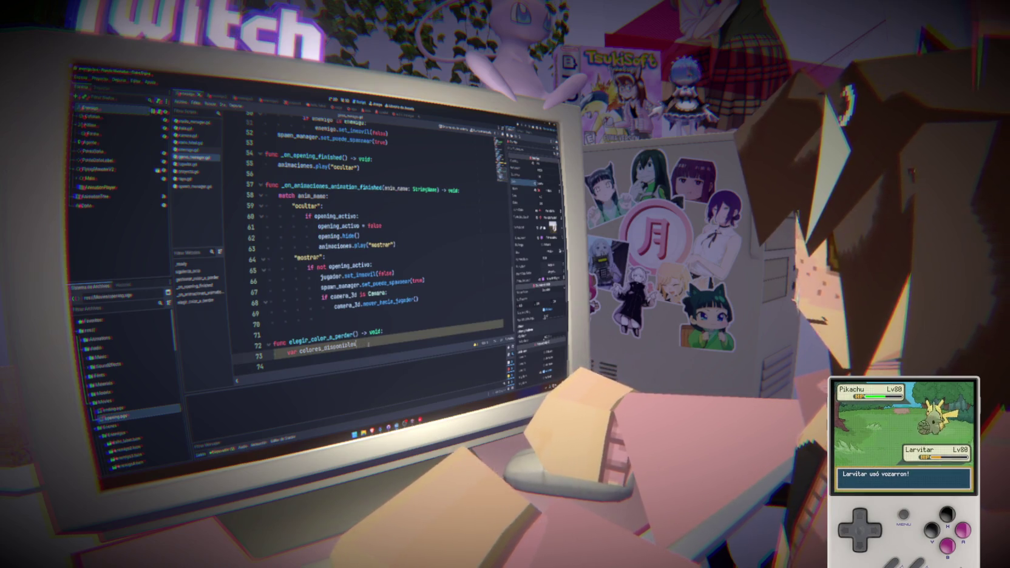
key("BackSpace")
key("BackSpace")
key("BackSpace")
key("BackSpace")
key("BackSpace")
key("BackSpace")
type("for color")
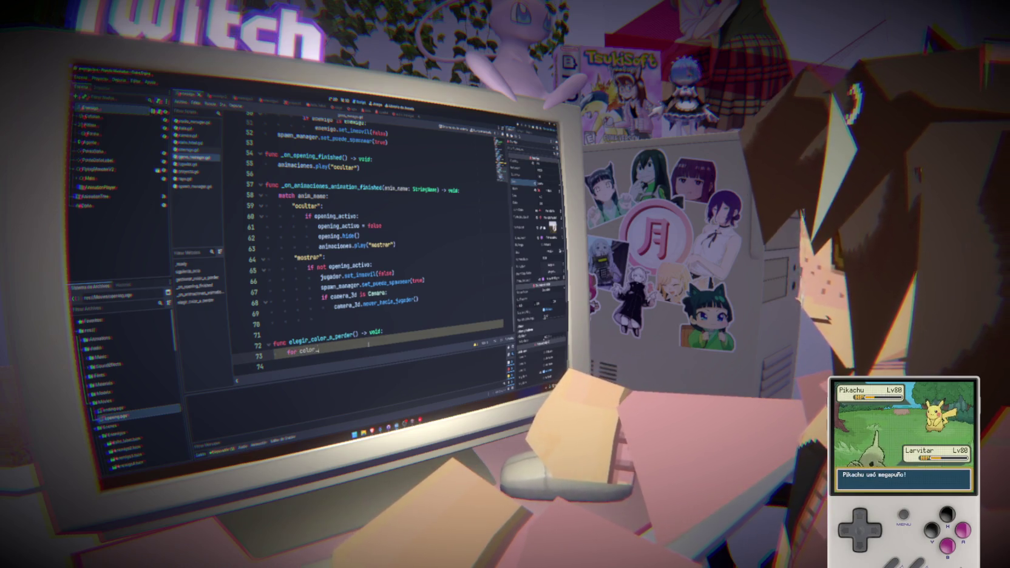
type("disponible in")
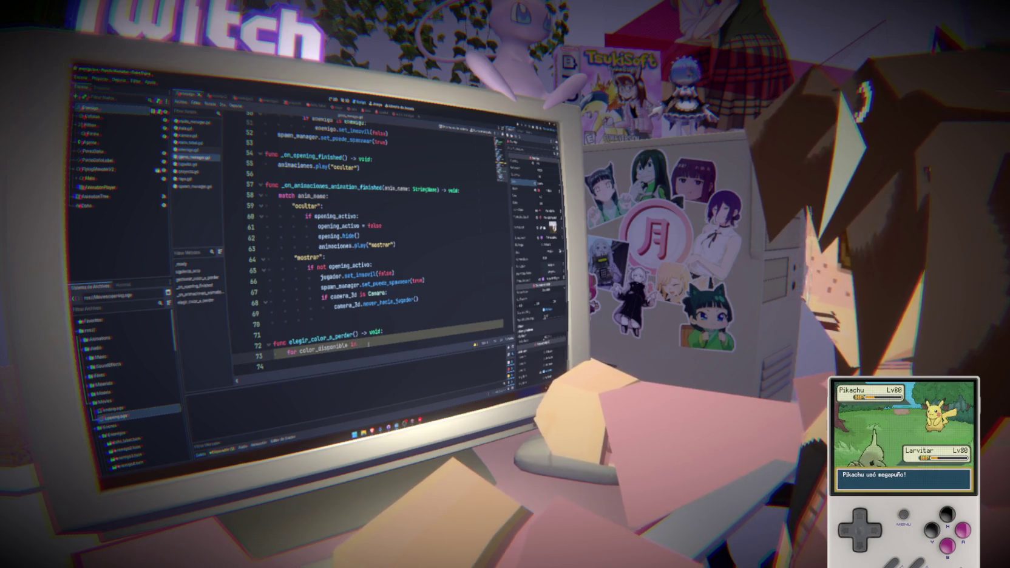
type("ores_activos")
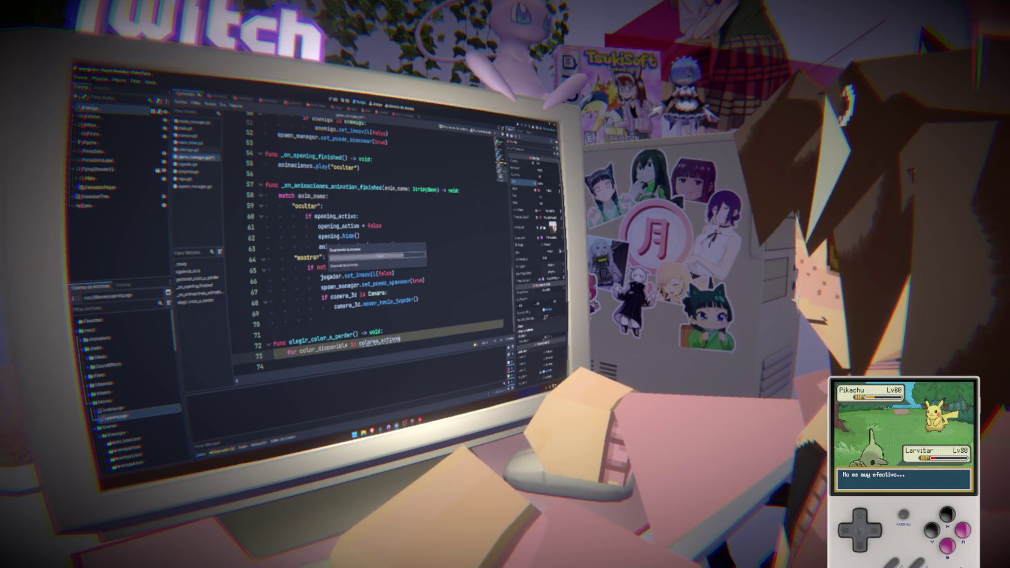
type("var color")
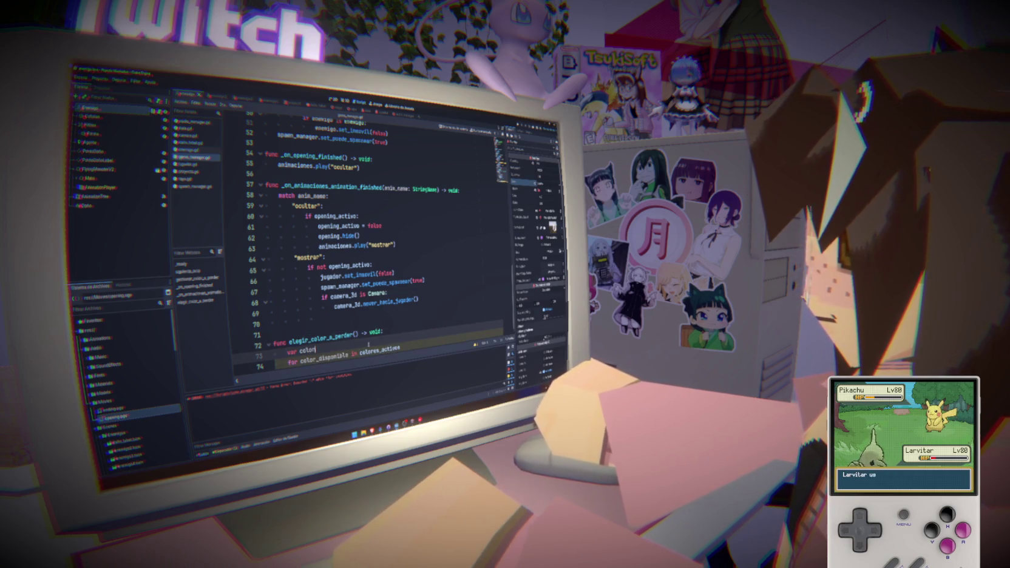
type("es_dispo")
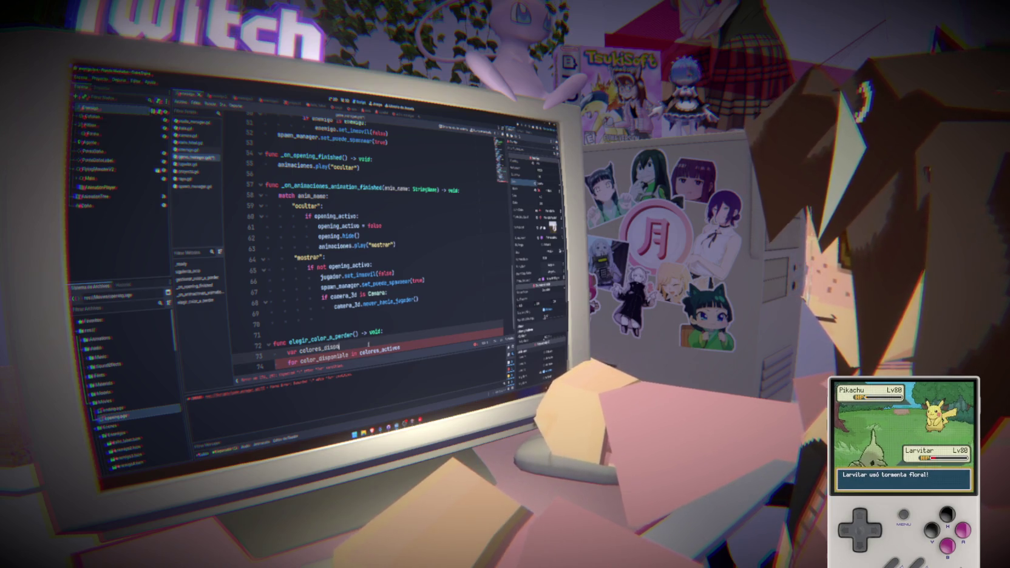
type("nibles:")
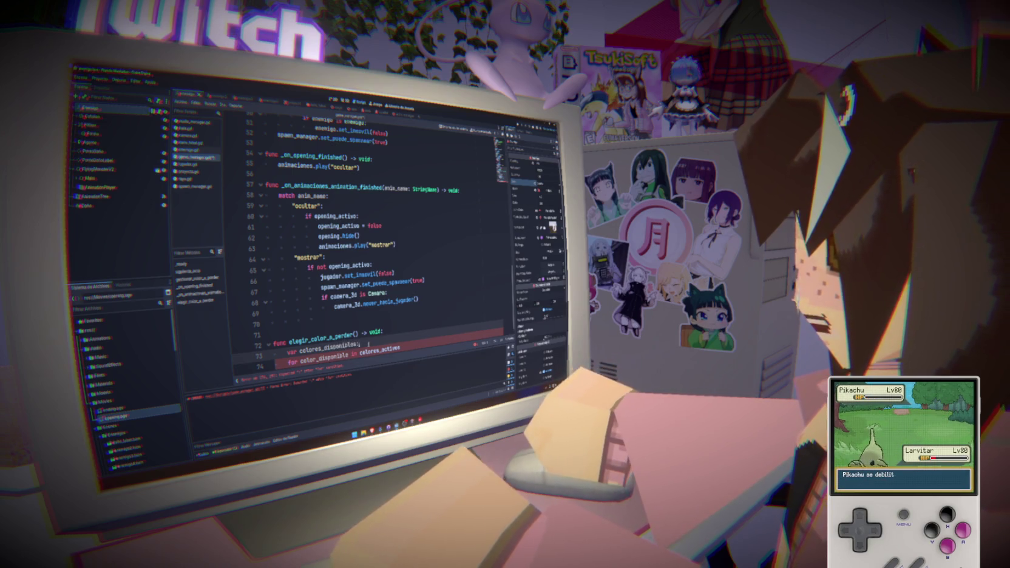
type(" = [")
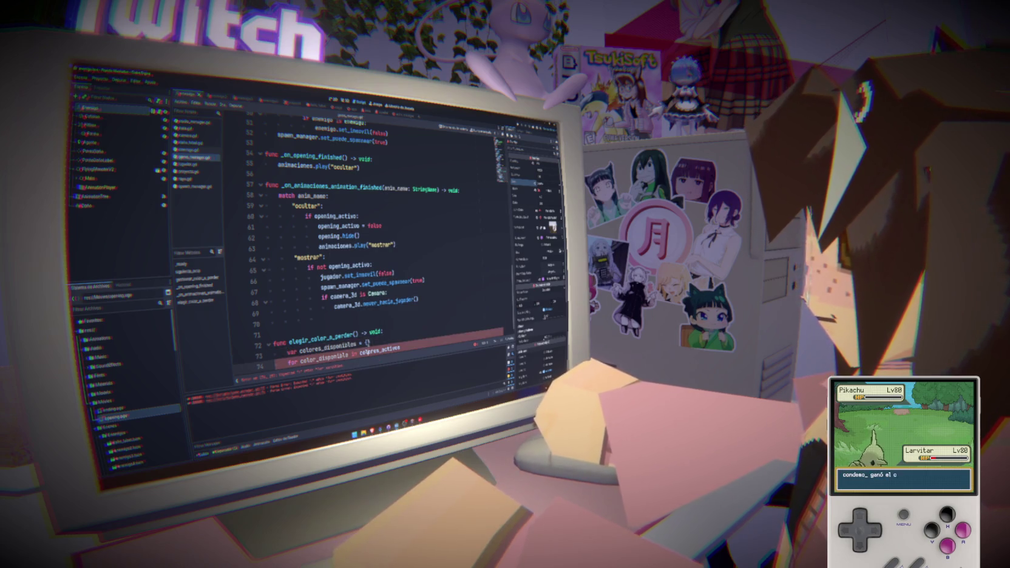
Step: Start loop body line 75 with color_disponible, removing the stray .g
left_click(276, 364)
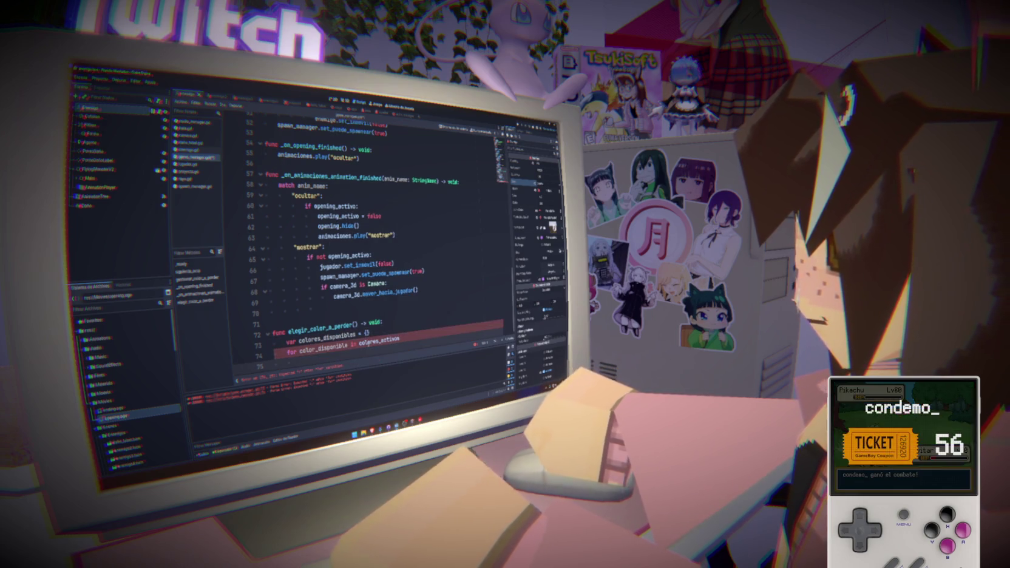
type("color")
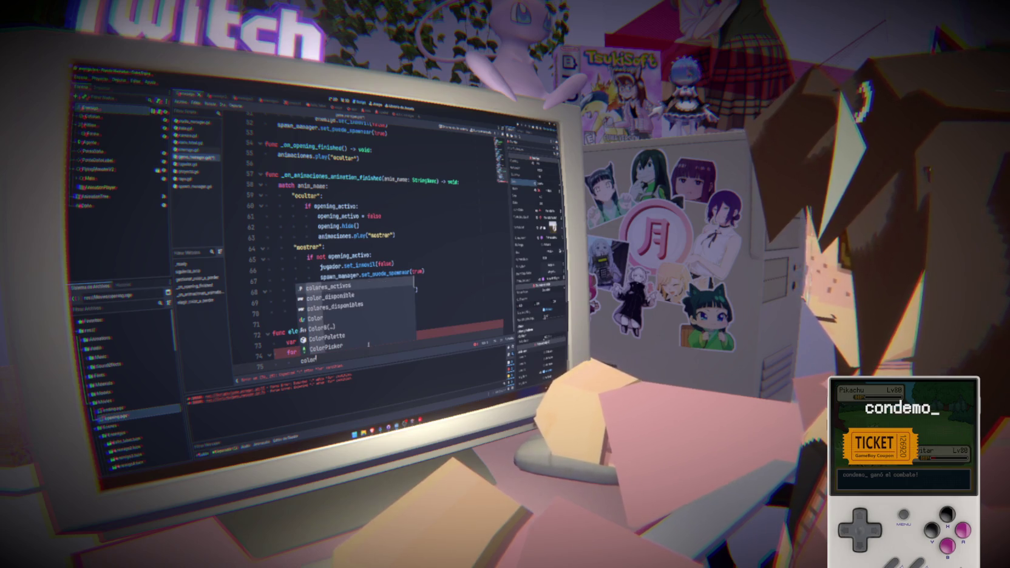
key("Down")
key("Return")
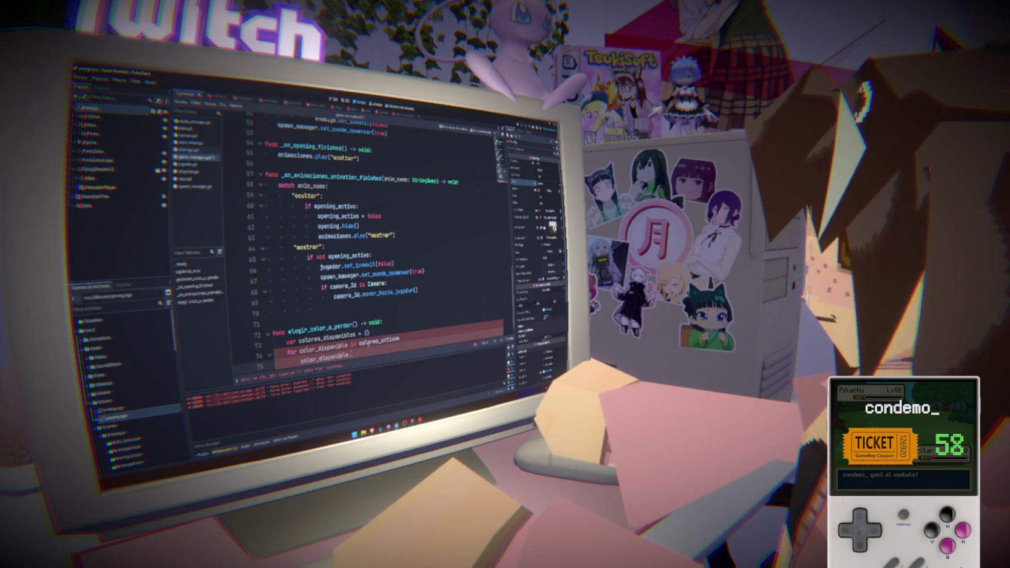
type(":")
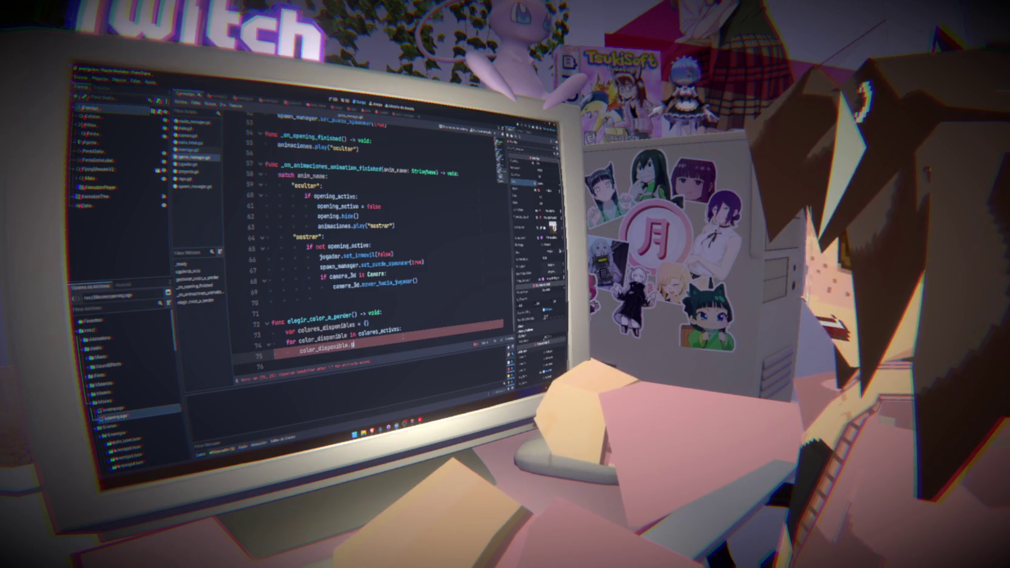
type("g")
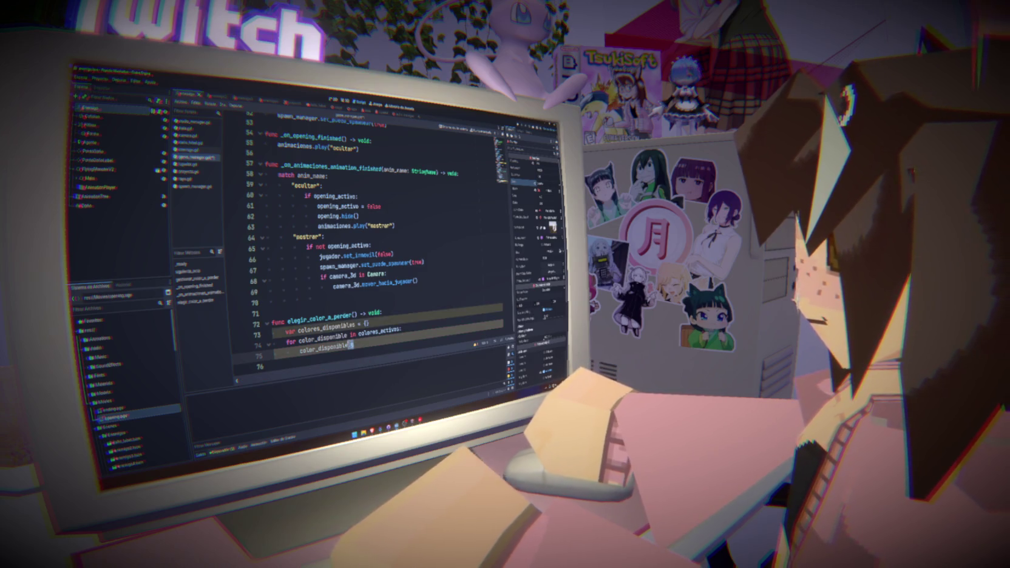
key("BackSpace")
key("BackSpace")
key("ctrl+shift+Left")
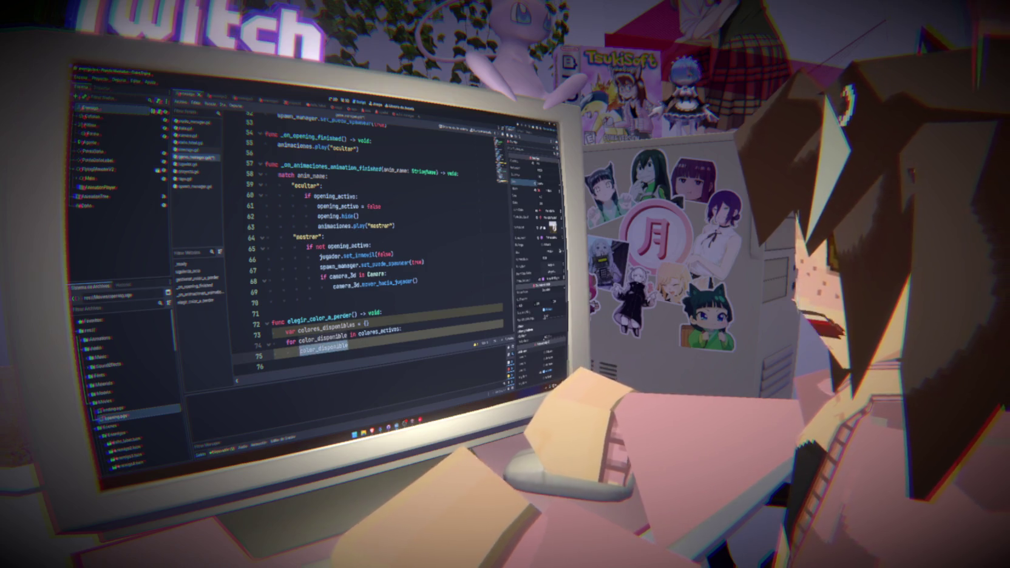
double_click(323, 337)
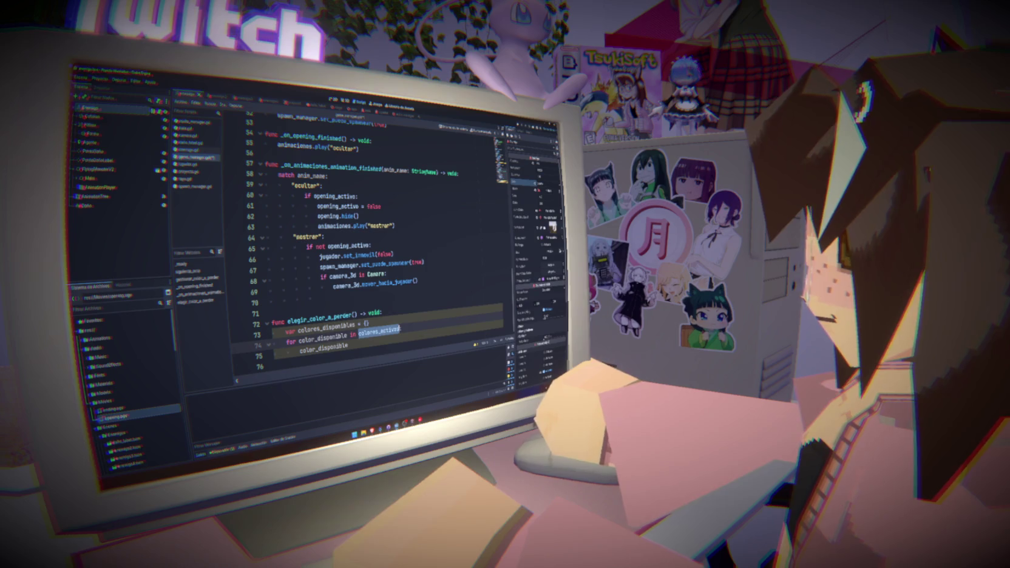
left_click(352, 344)
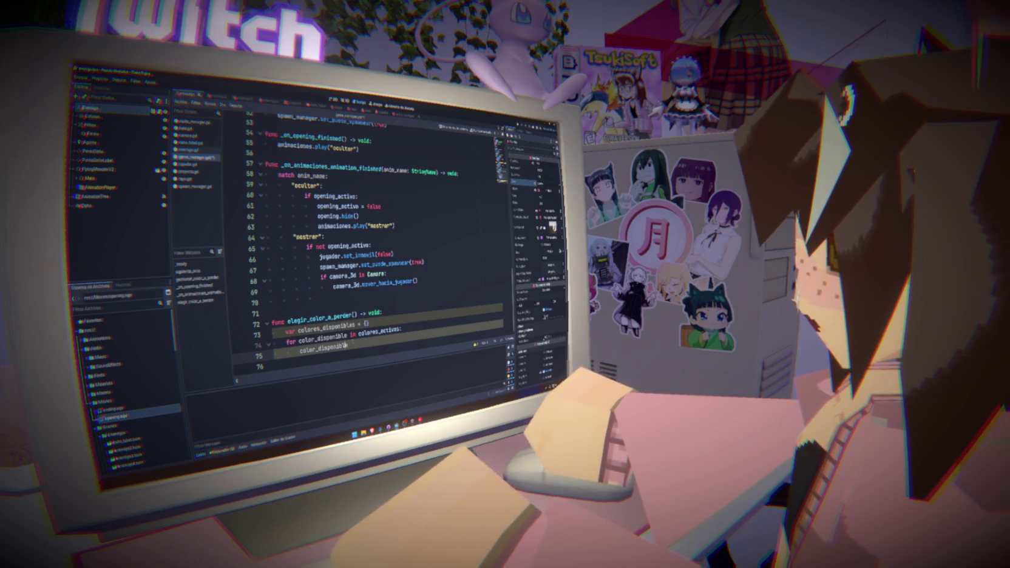
Step: Rewrite line 75 of the loop as int(color_disponible)
key("ctrl+BackSpace")
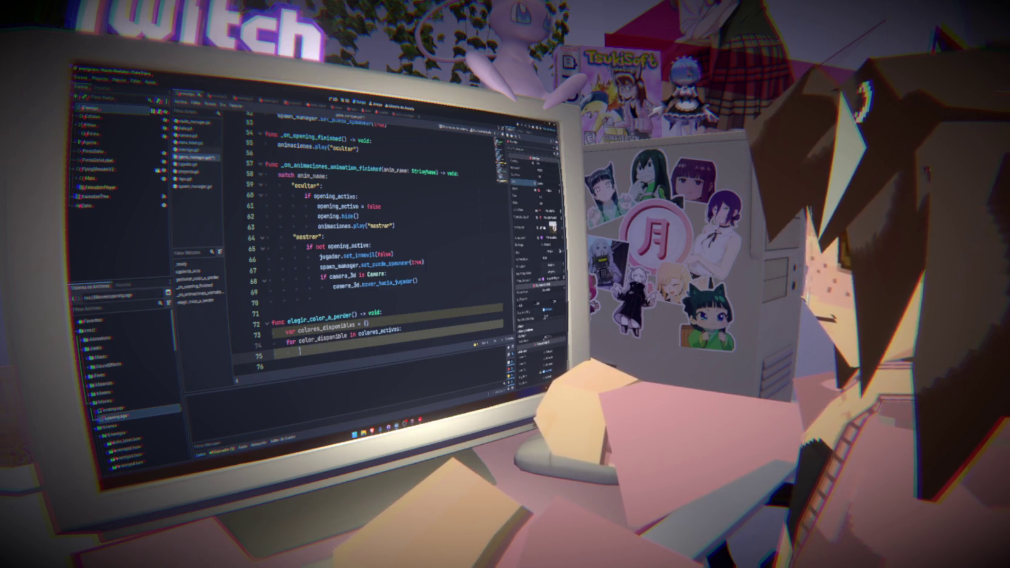
type("print(color_disponible)")
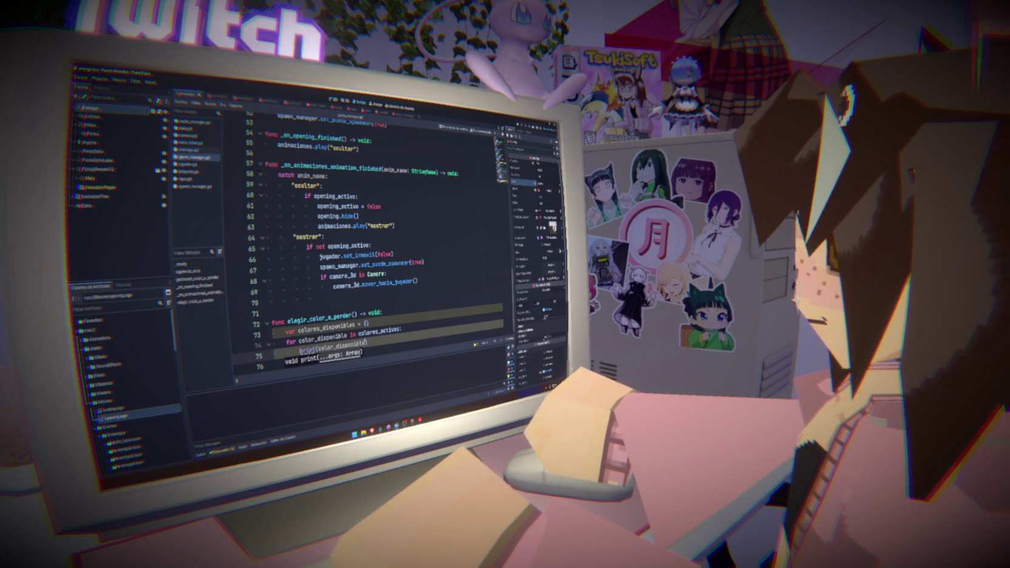
left_click(387, 319)
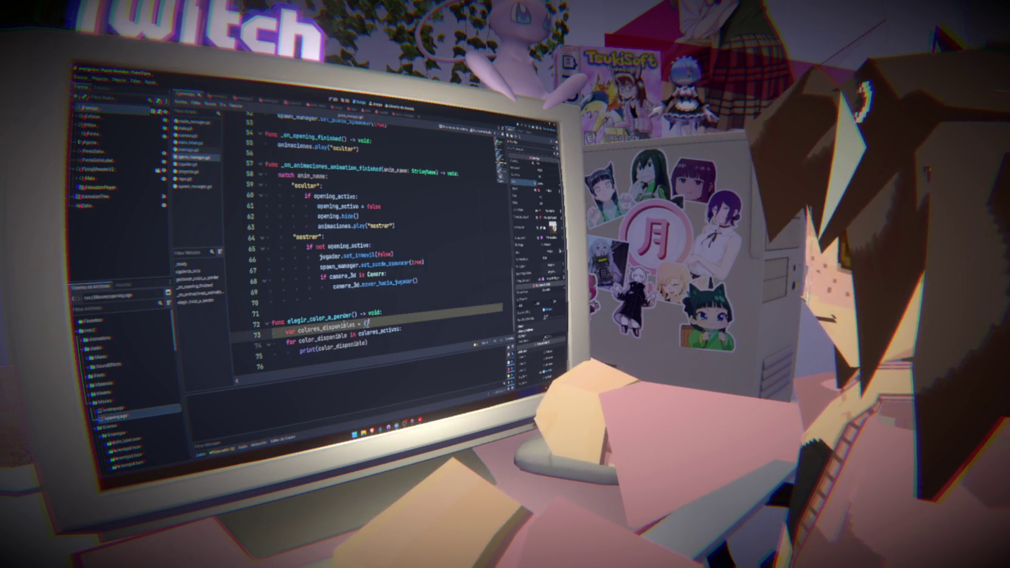
Step: Test-run the project with F5, stop it with F8, and return to line 61
key("F5")
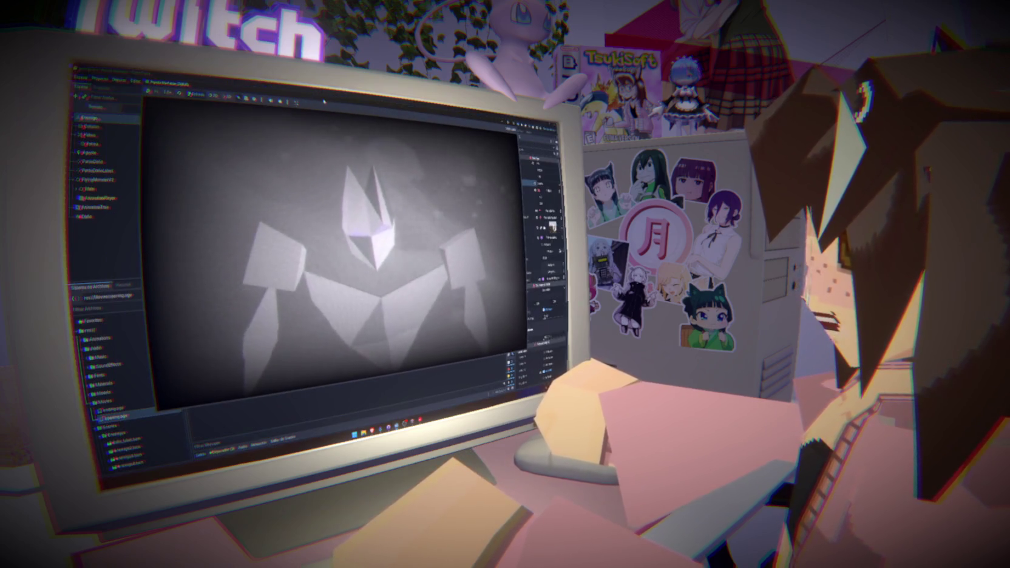
key("F8")
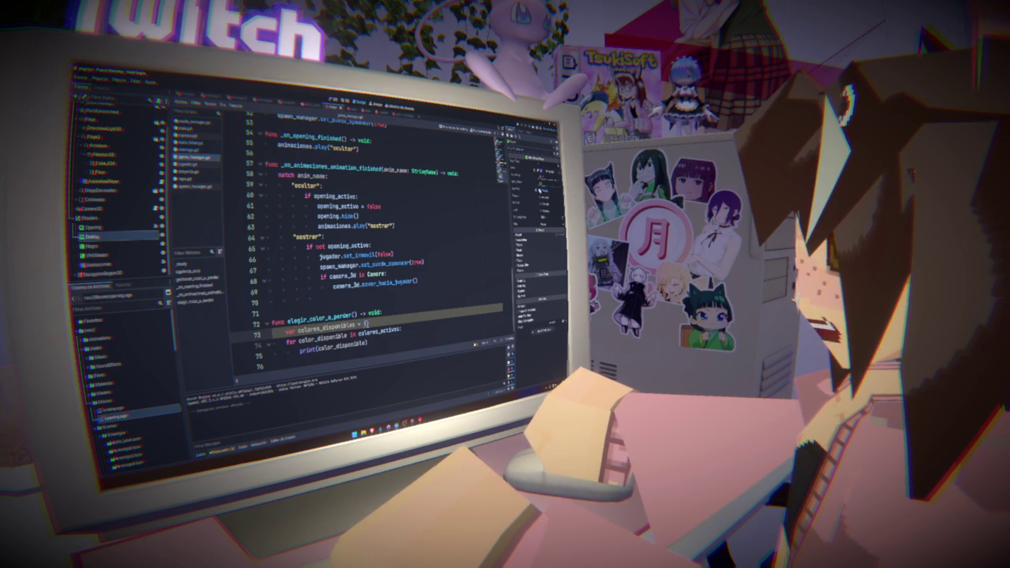
left_click(381, 206)
key("F5")
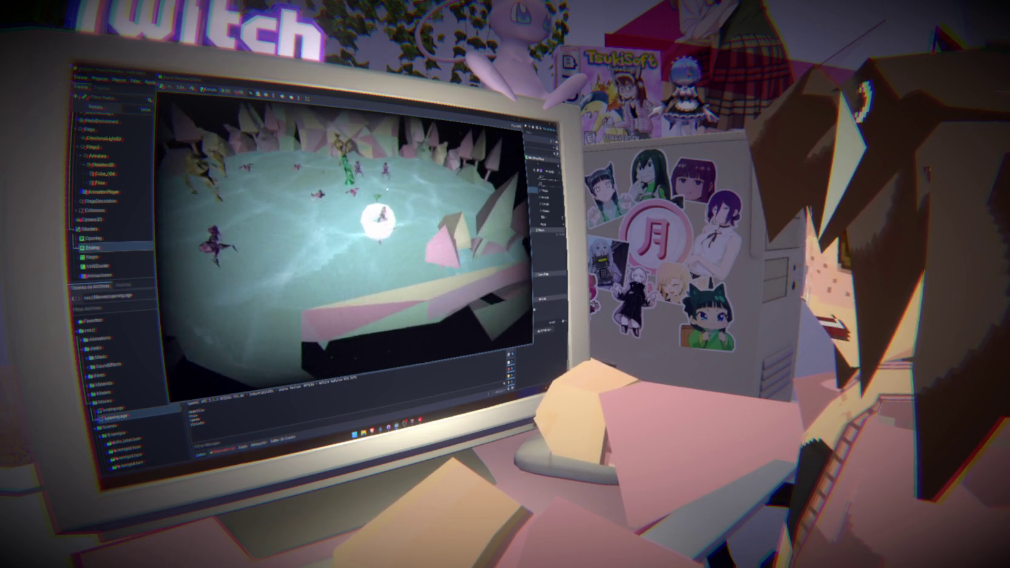
key("F8")
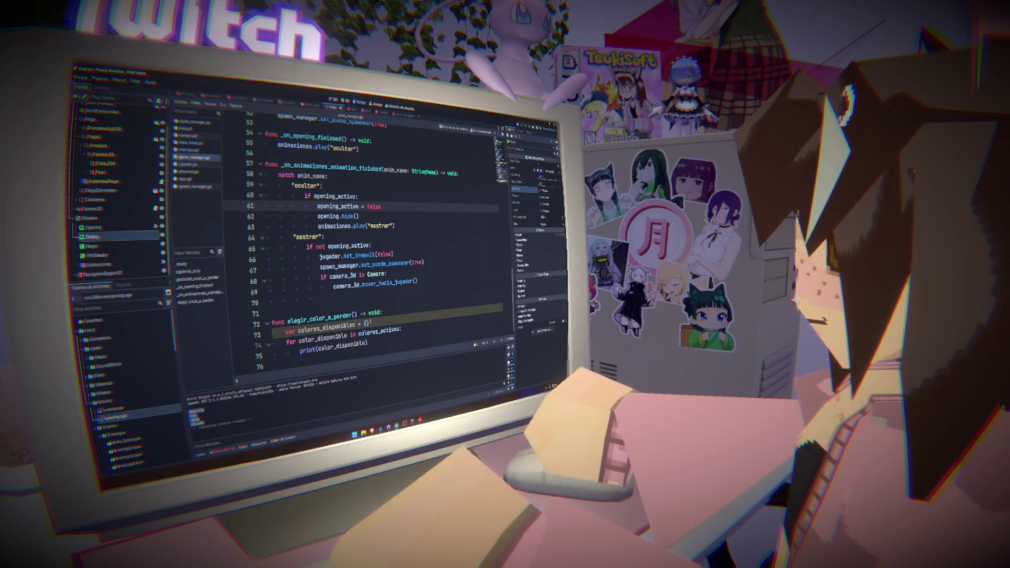
scroll(364, 243, "up", 15)
scroll(364, 242, "down", 15)
left_click(364, 357)
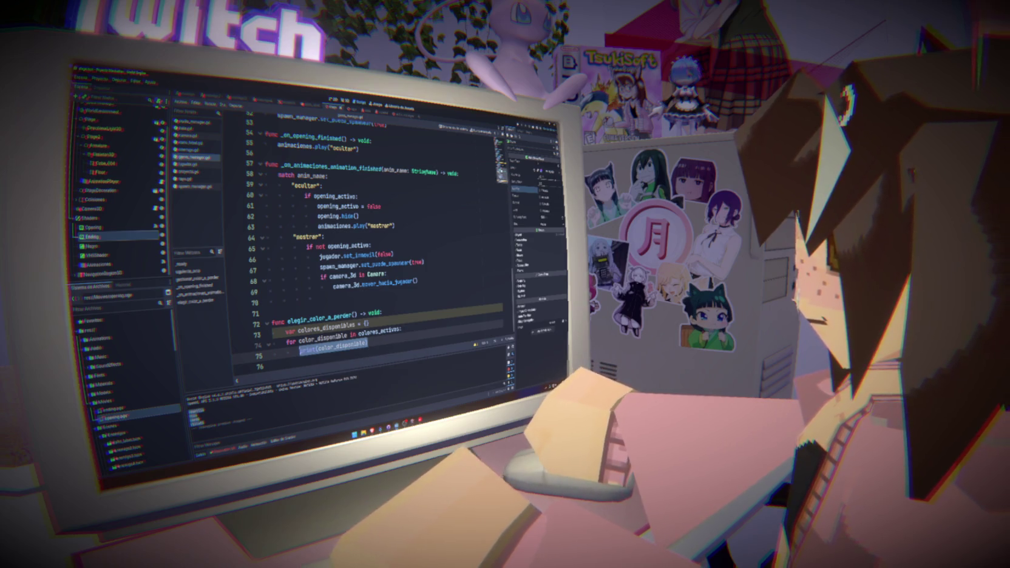
scroll(364, 242, "up", 13)
scroll(364, 243, "down", 13)
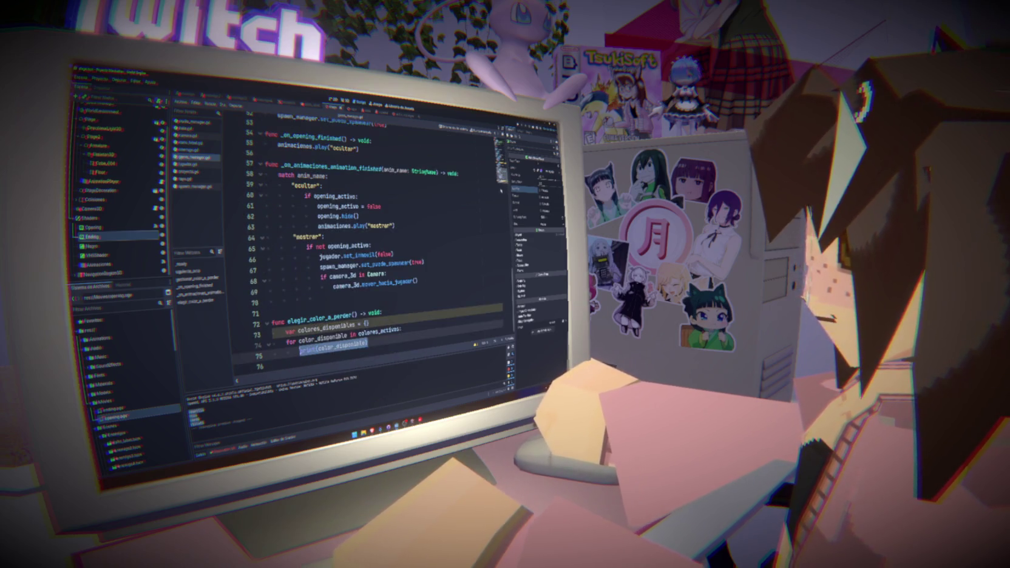
left_click(316, 356)
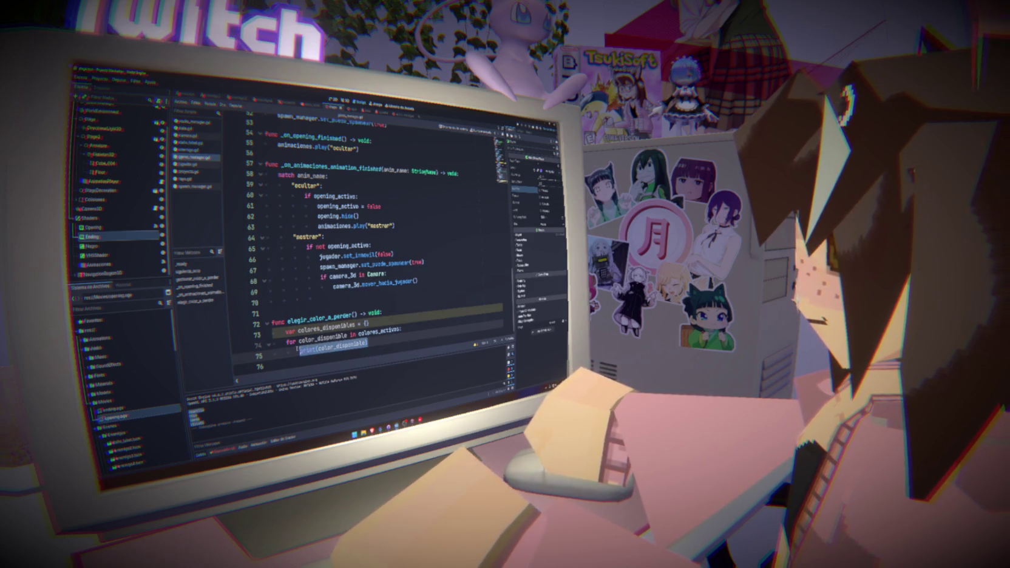
Step: Replace the loop's print call with var activo = color_disponible, using autocomplete for the name
mouse_move(306, 344)
type("color.")
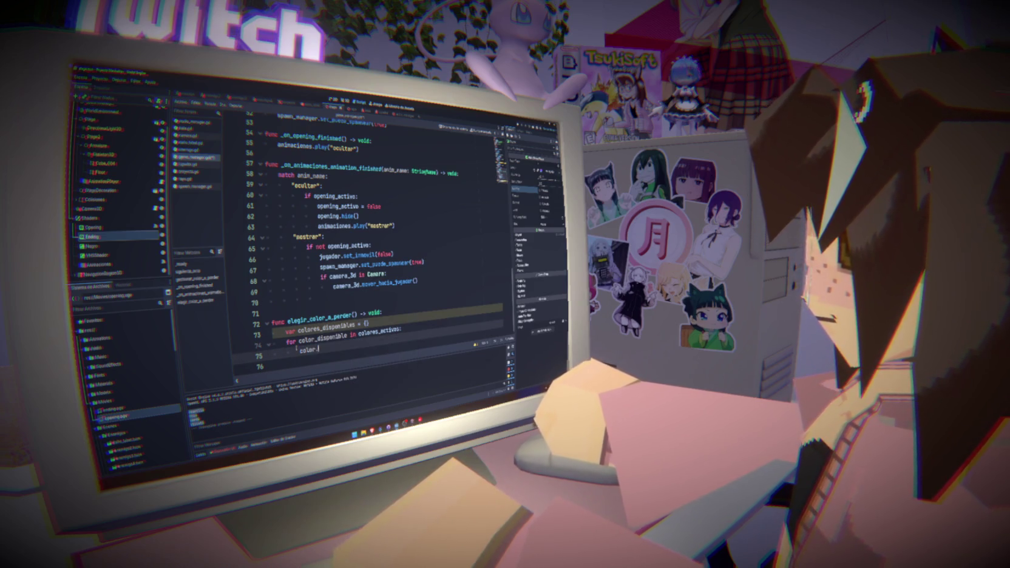
key("BackSpace")
key("BackSpace")
key("BackSpace")
type("var")
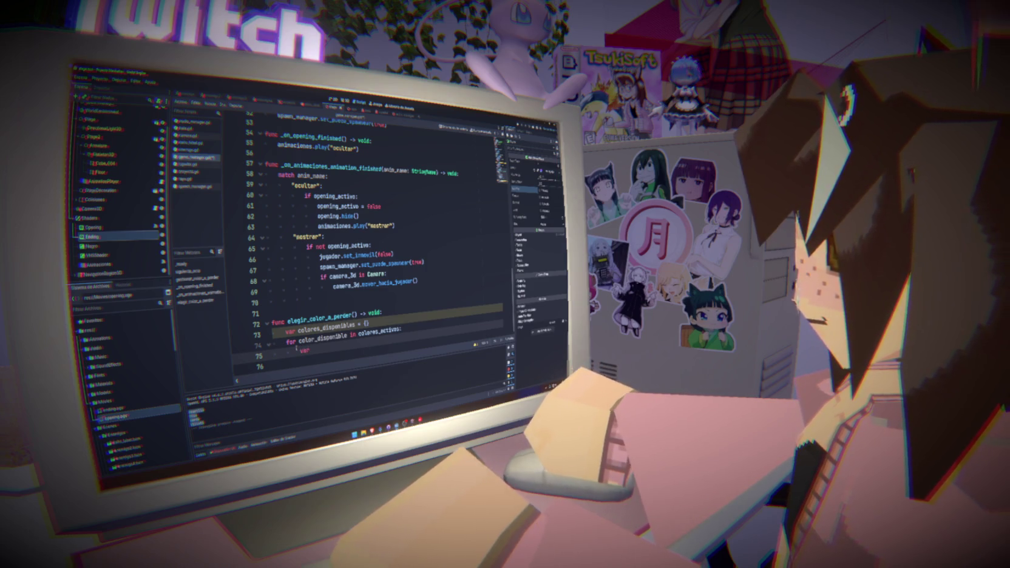
type(" activo = ")
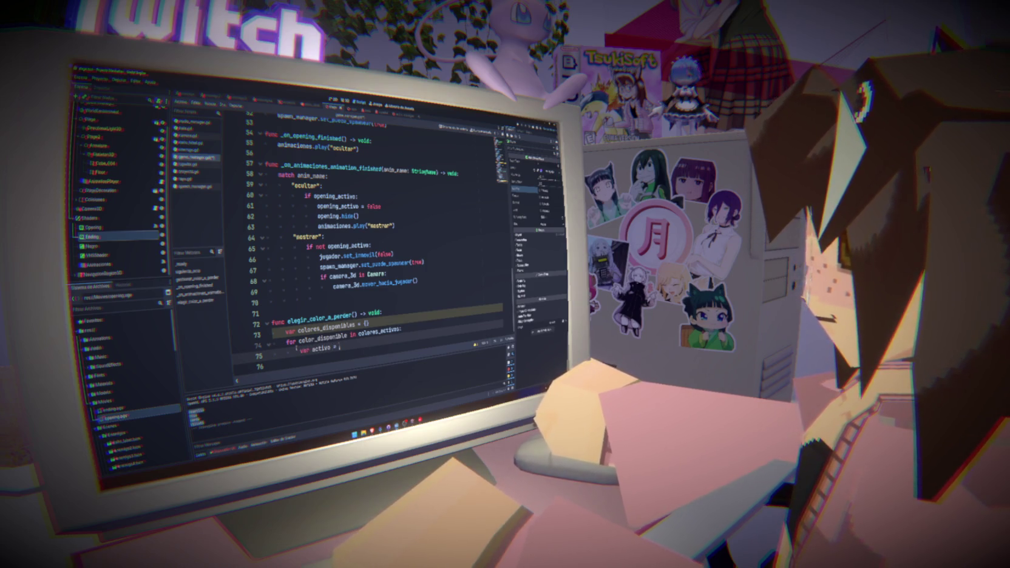
type("colo")
key("Return")
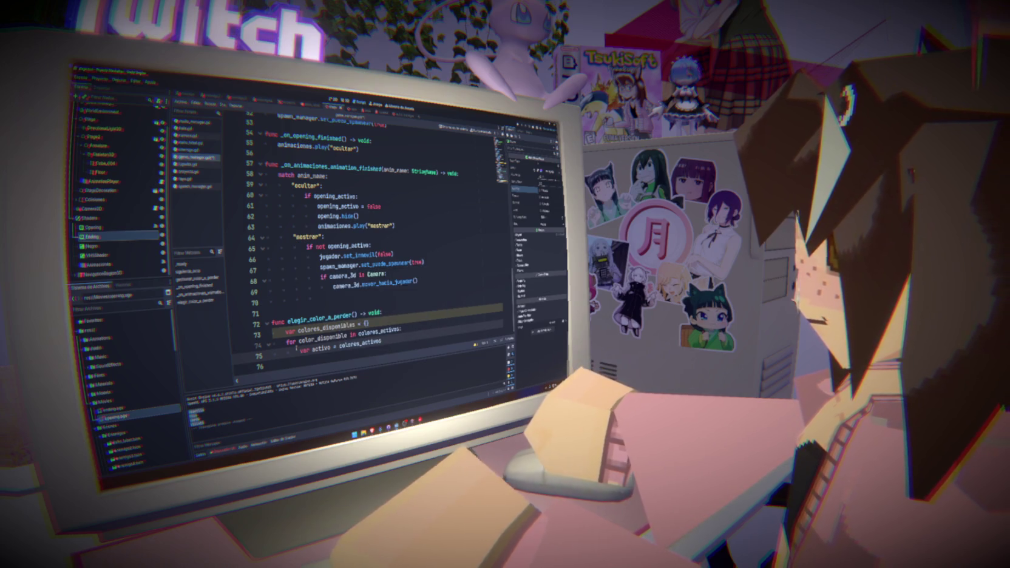
key("BackSpace")
key("BackSpace")
key("BackSpace")
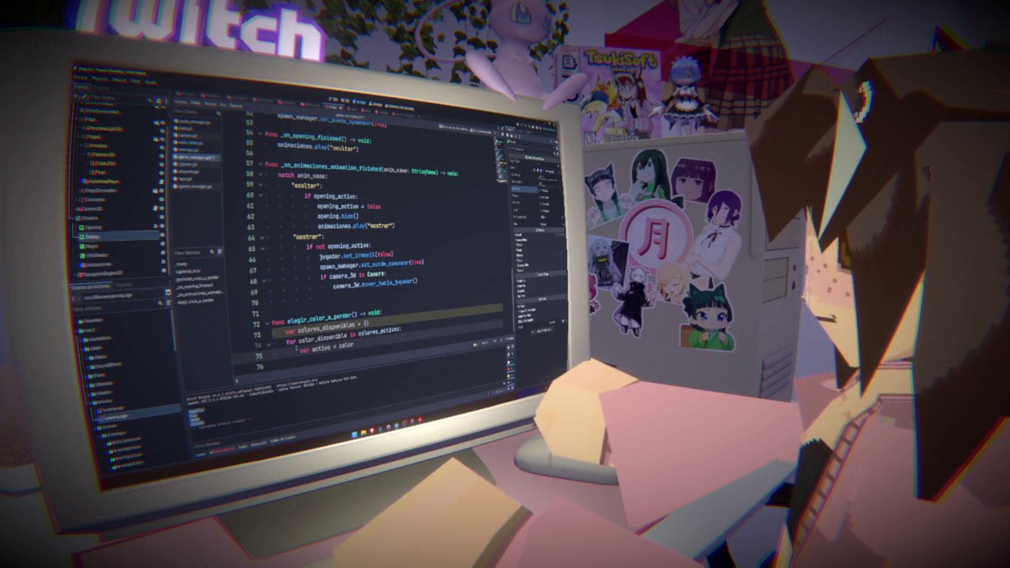
type("_dis")
key("Return")
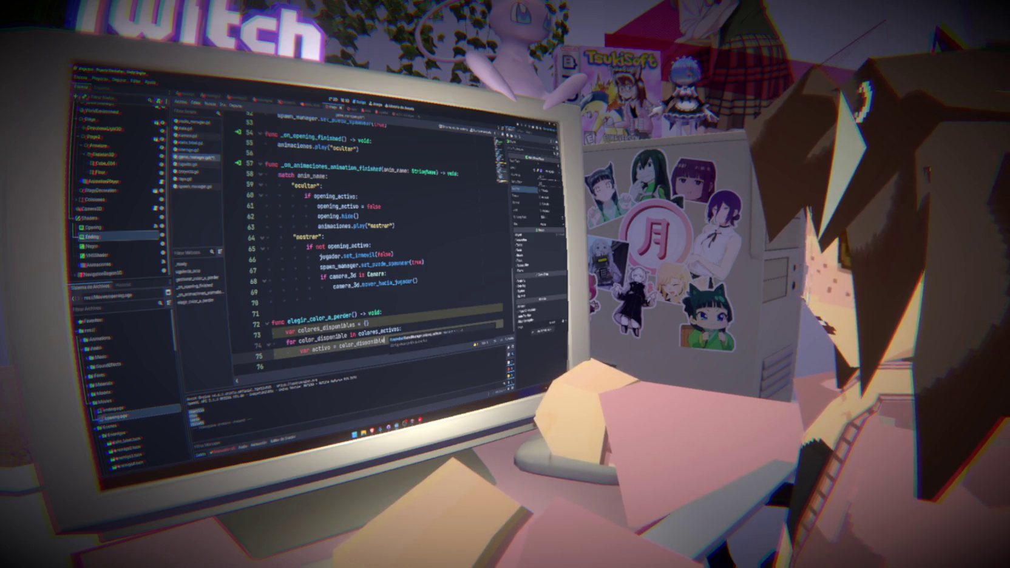
triple_click(334, 347)
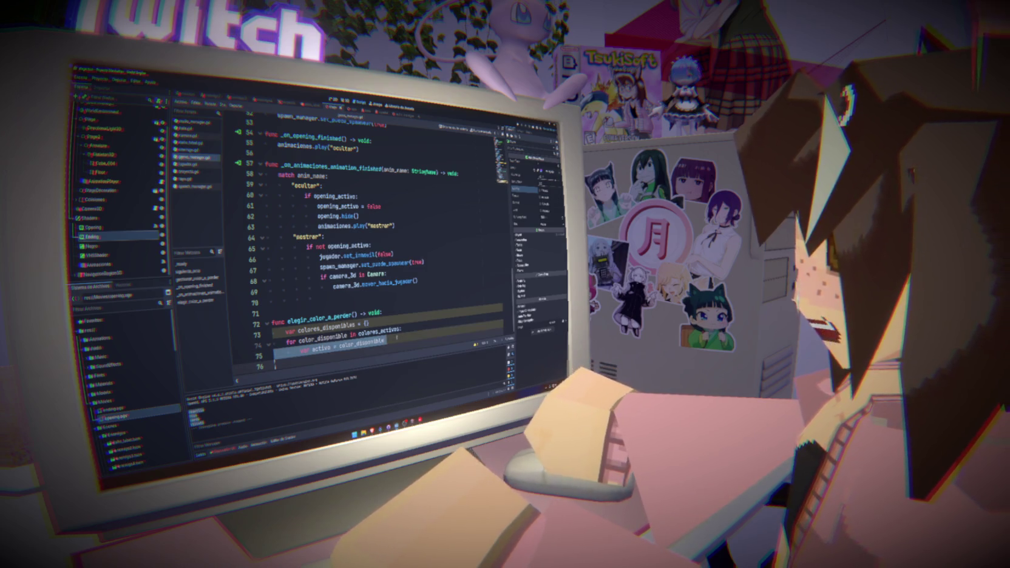
double_click(379, 342)
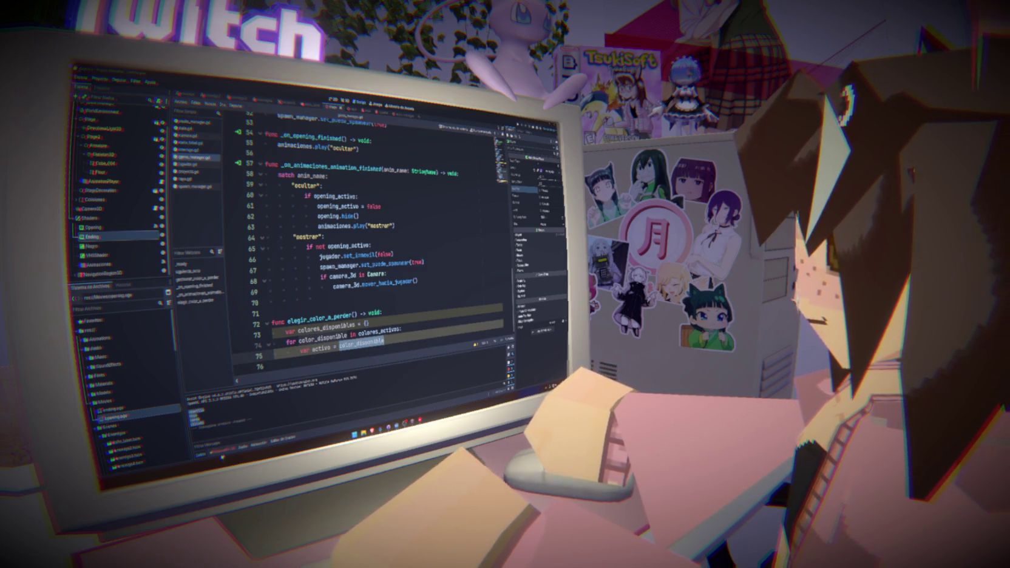
left_click(223, 450)
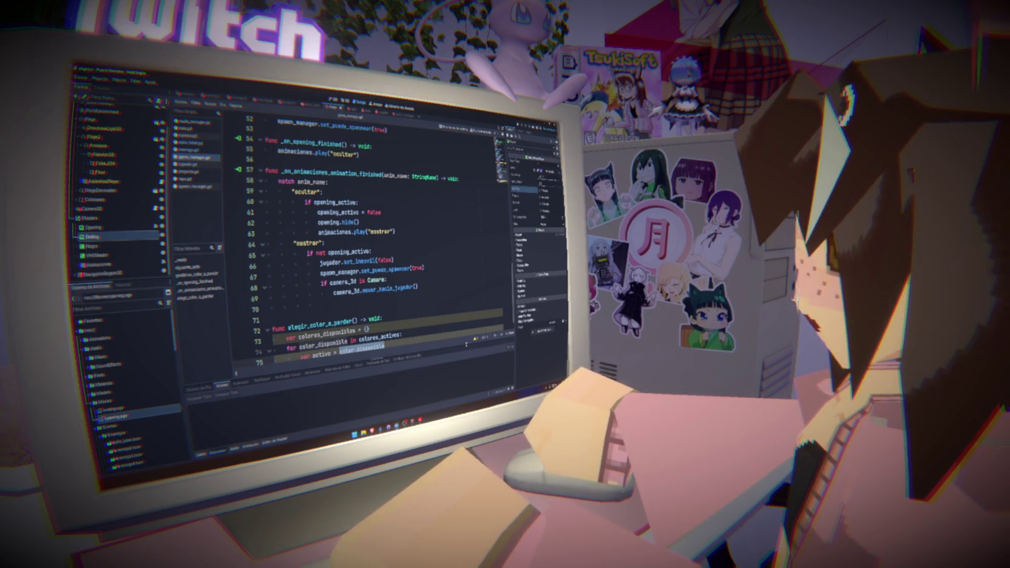
key("Return")
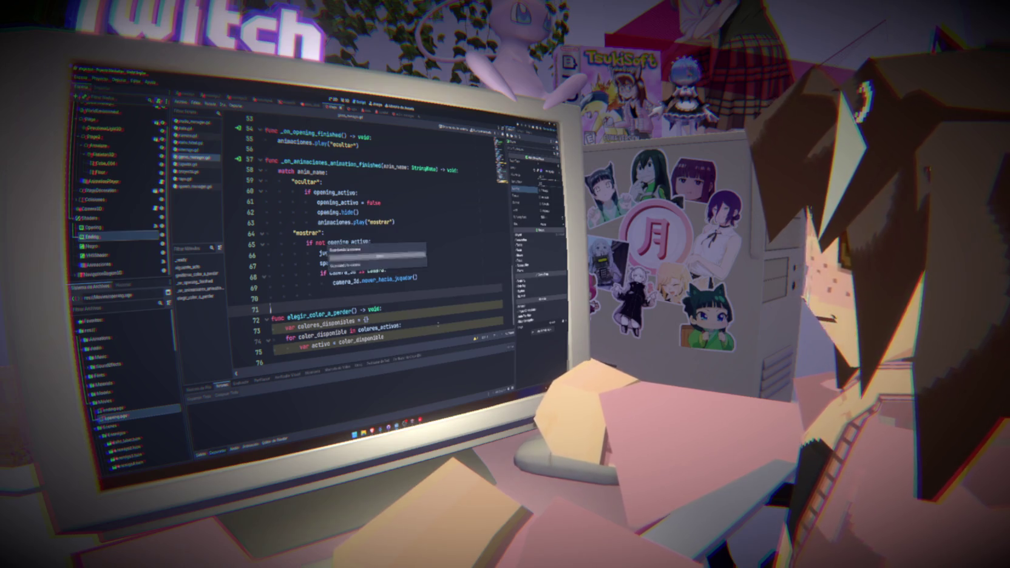
type("[0]")
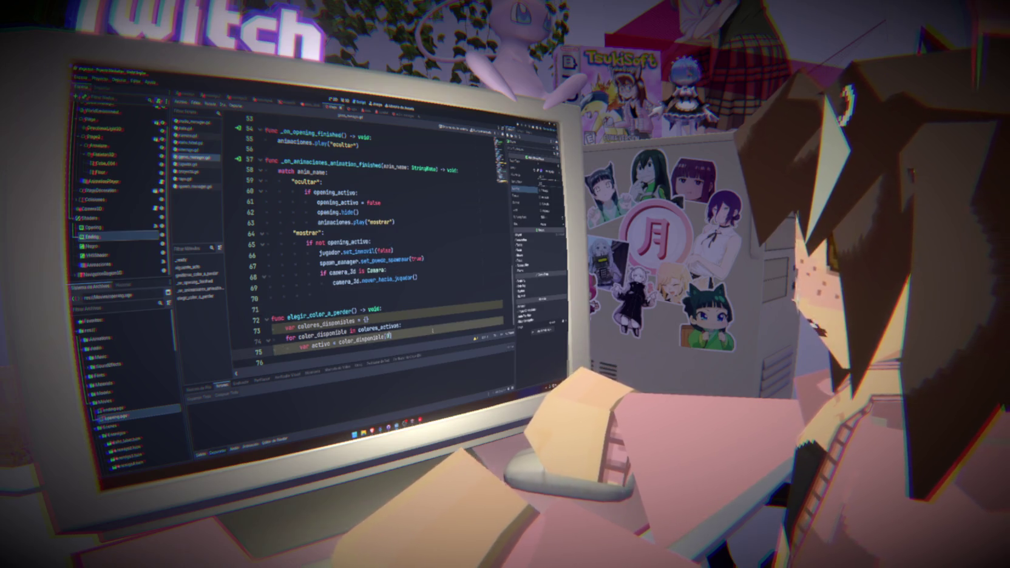
key("BackSpace")
key("BackSpace")
key("BackSpace")
type(".")
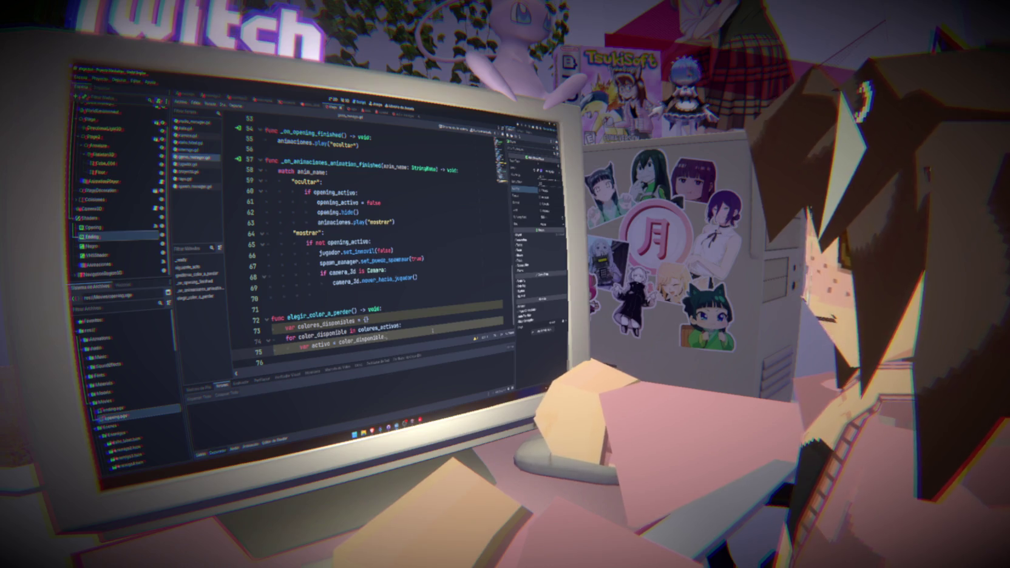
type("get")
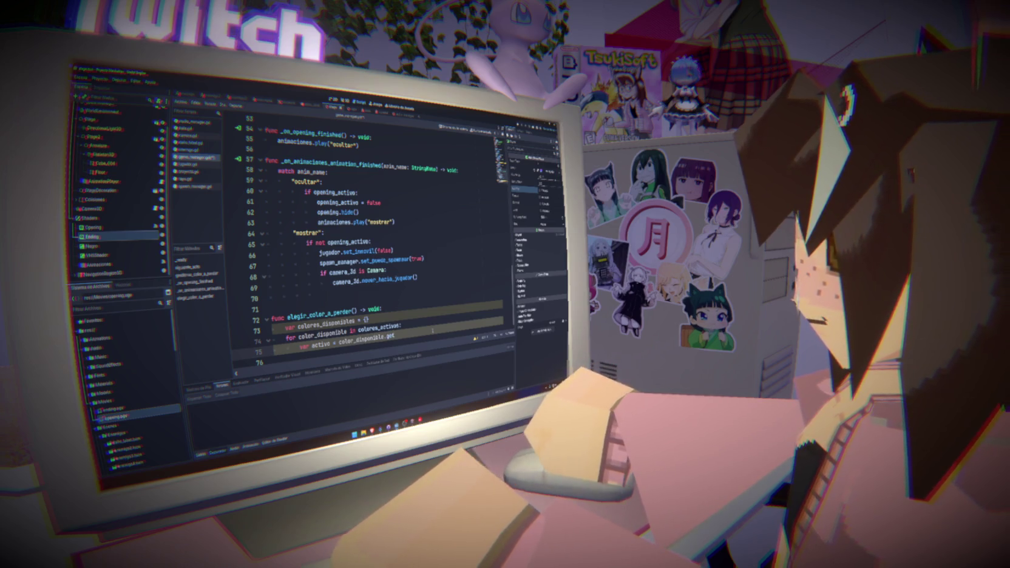
key("BackSpace")
key("BackSpace")
key("BackSpace")
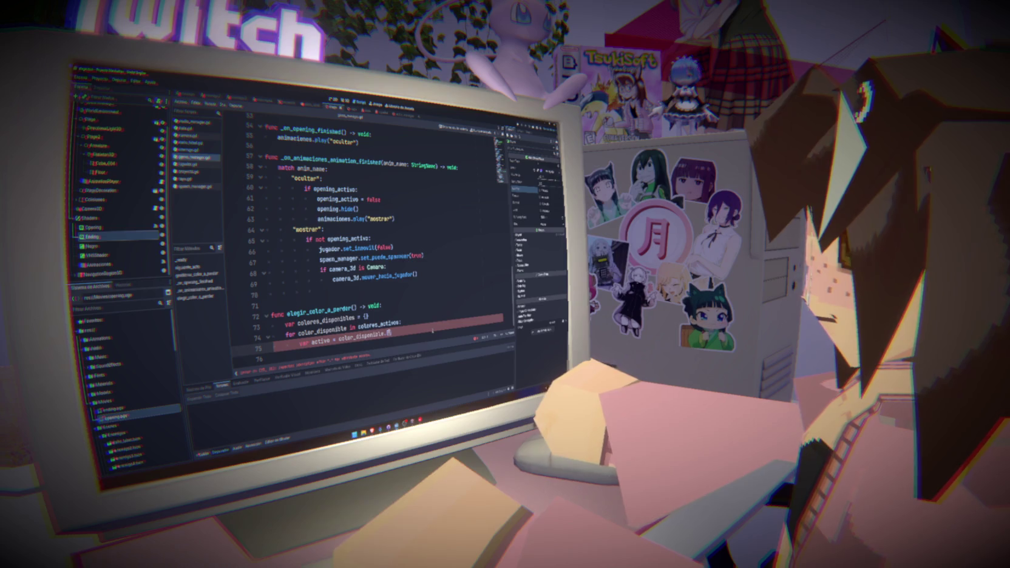
key("BackSpace")
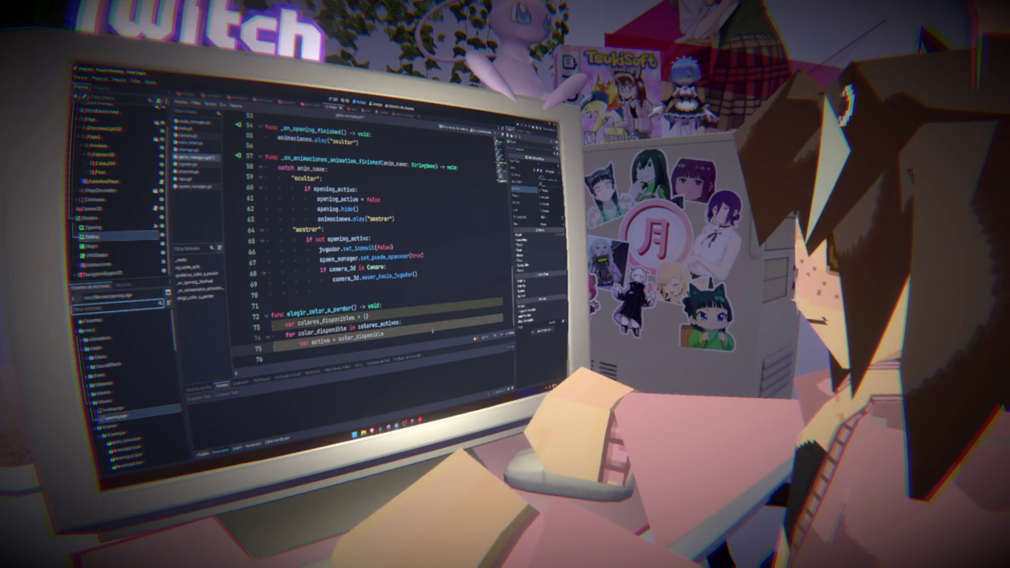
type("[")
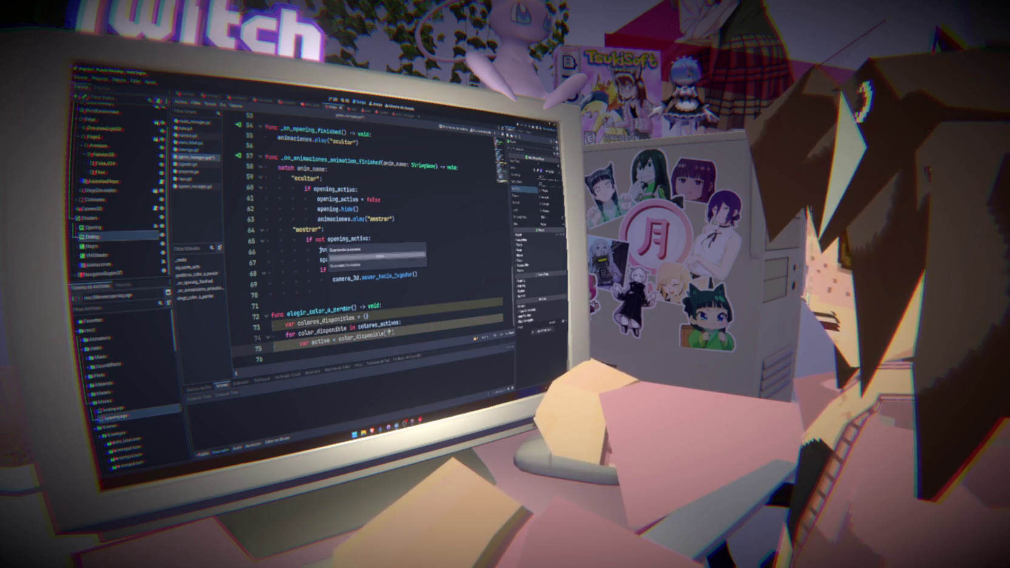
type("0")
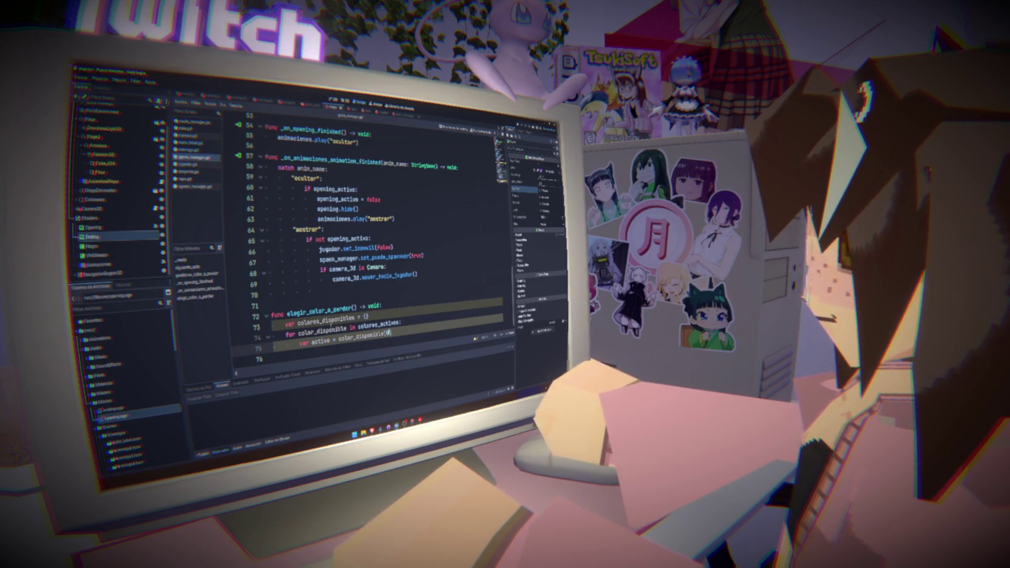
scroll(364, 242, "up", 15)
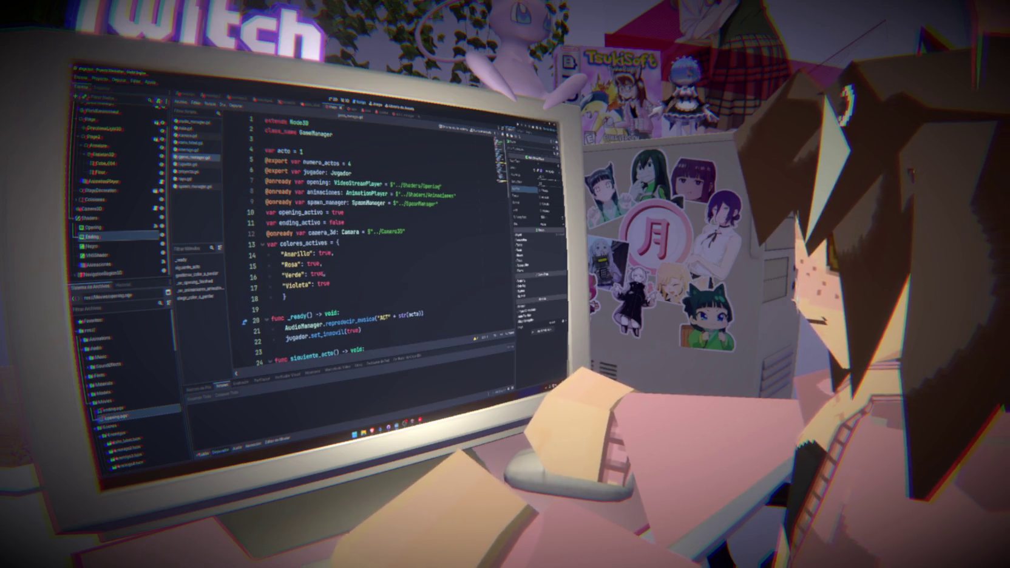
left_click(329, 253)
double_click(296, 253)
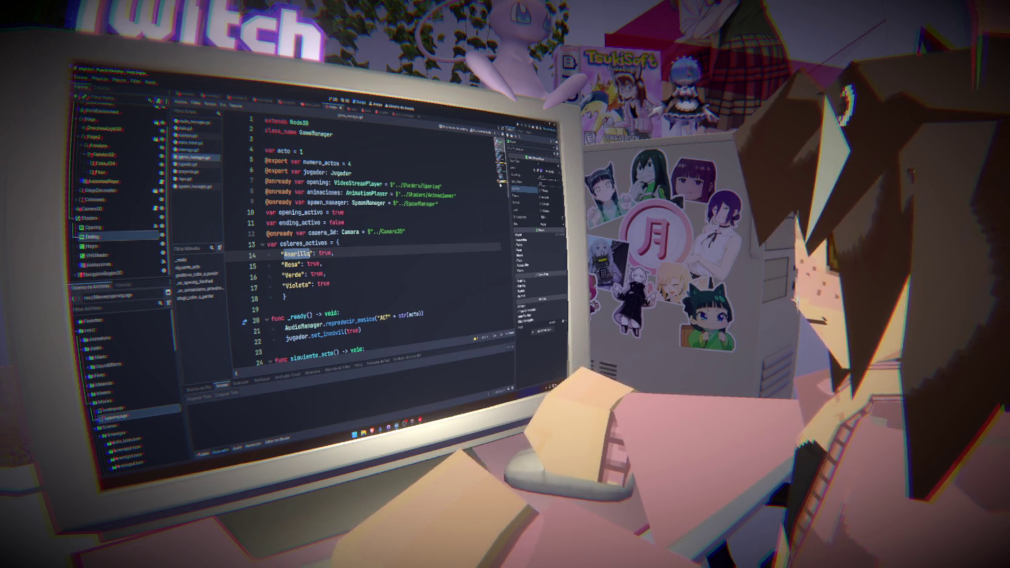
left_click_drag(502, 145, 502, 178)
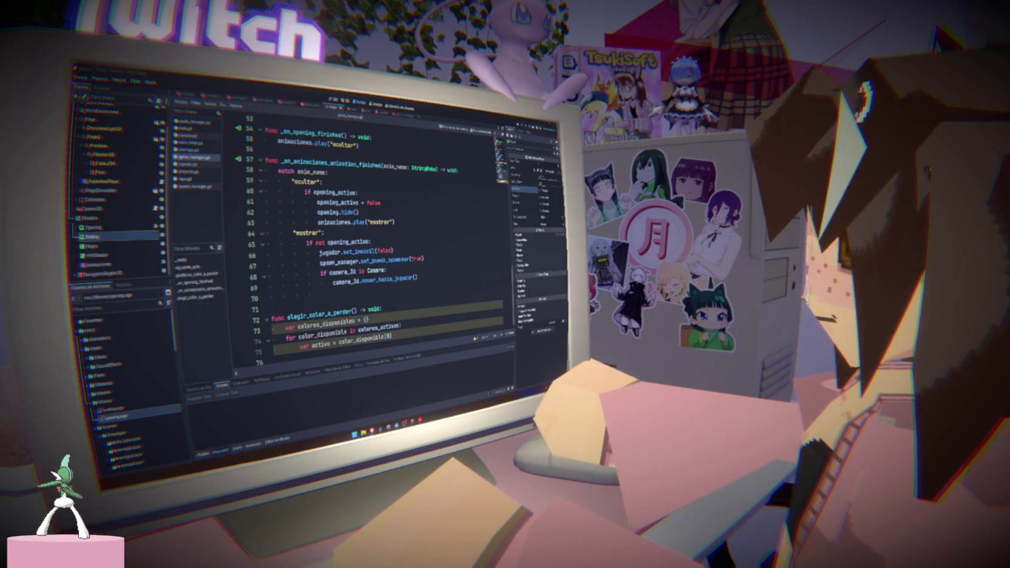
left_click(194, 122)
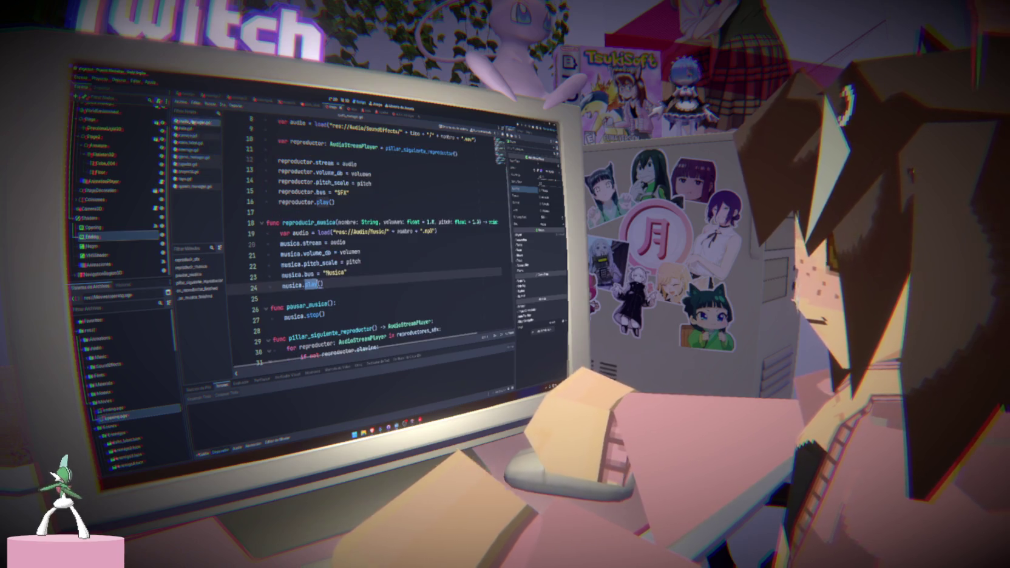
left_click(196, 186)
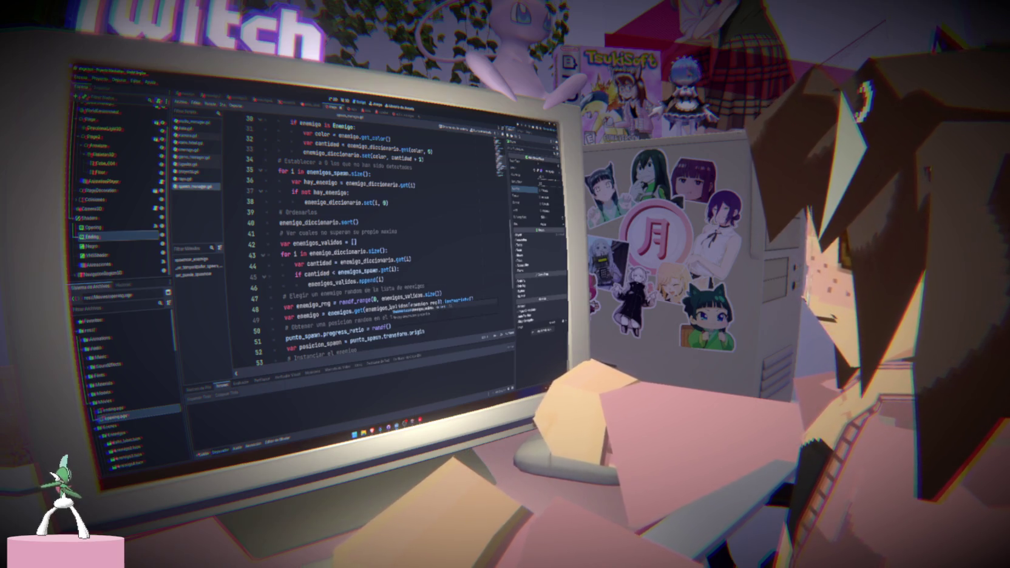
double_click(358, 271)
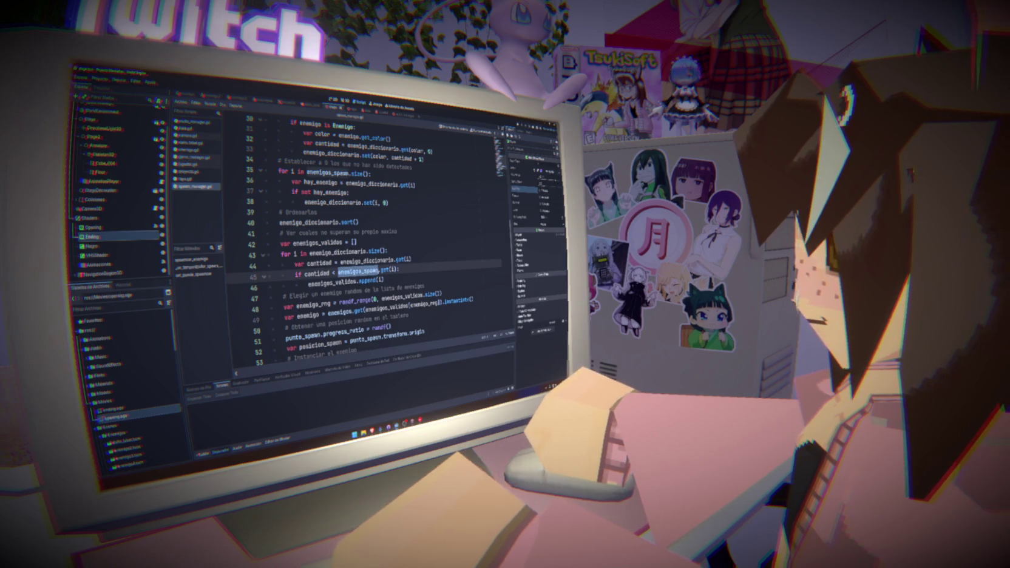
mouse_move(358, 271)
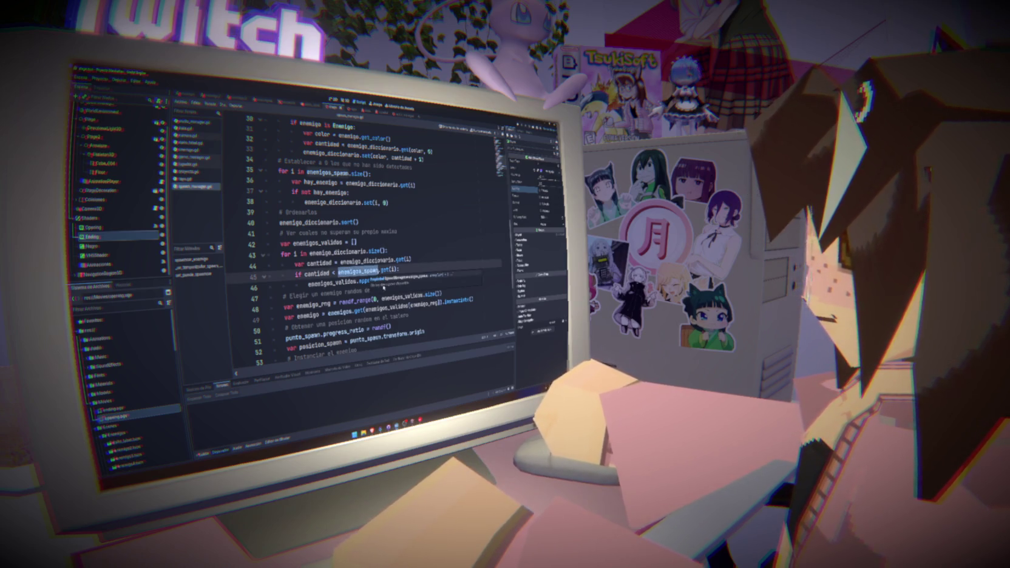
mouse_move(425, 294)
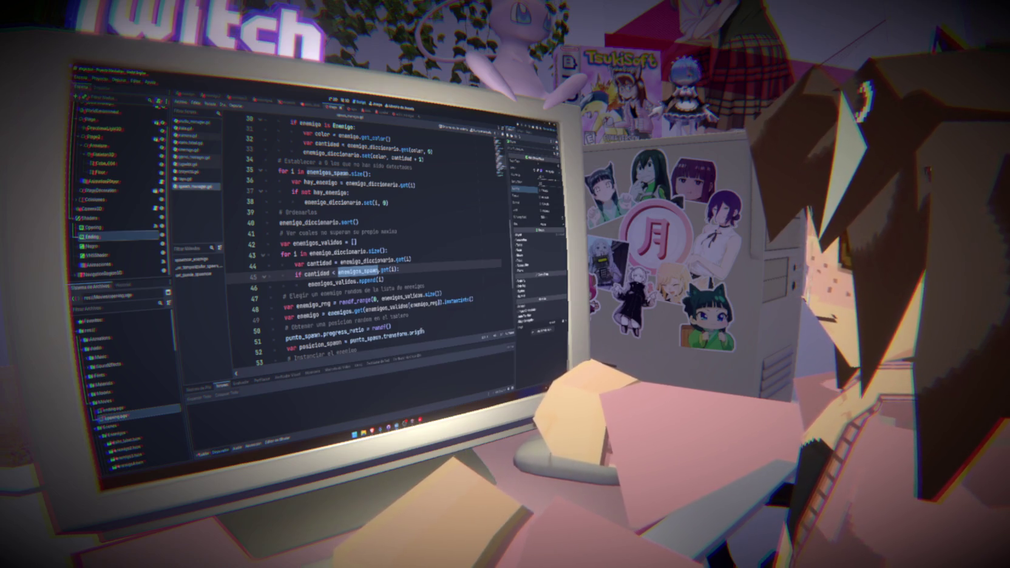
scroll(423, 320, "down", 4)
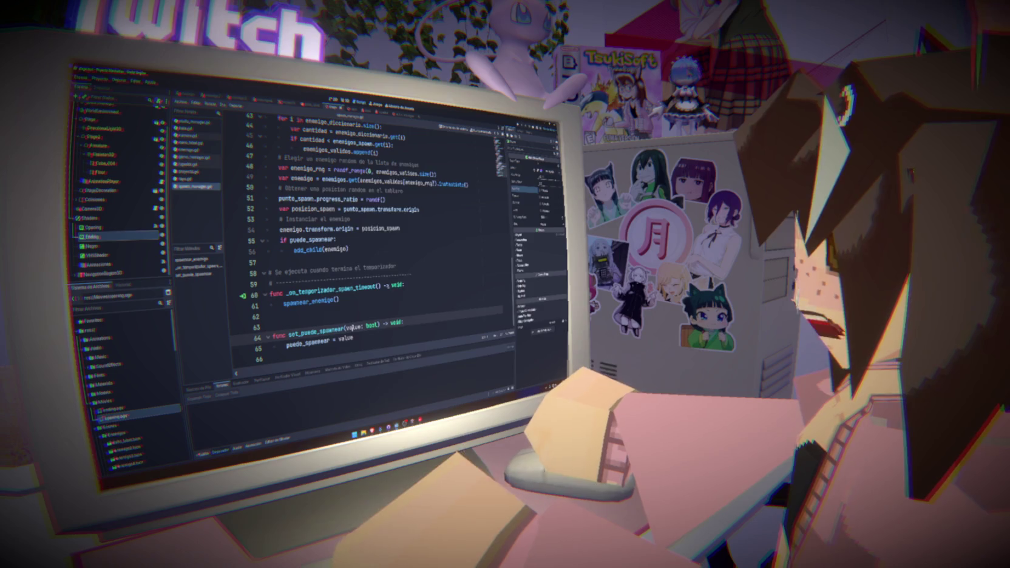
key("alt+Left")
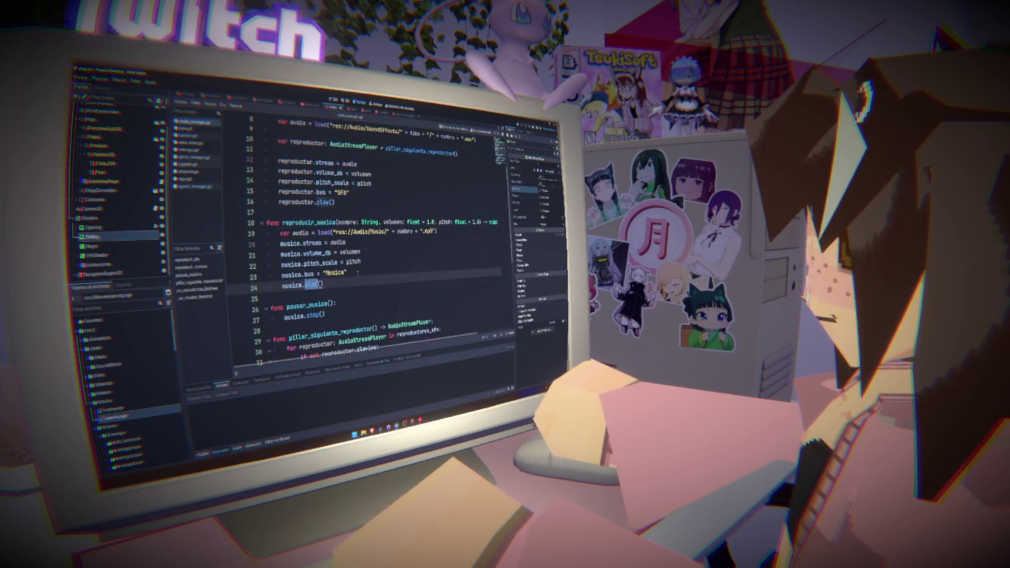
key("alt+Right")
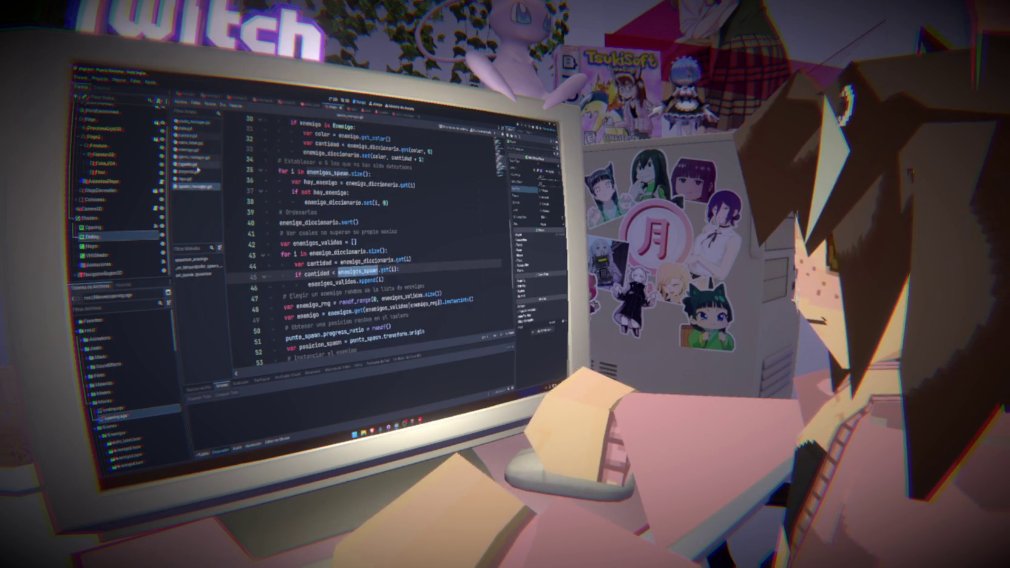
left_click(194, 159)
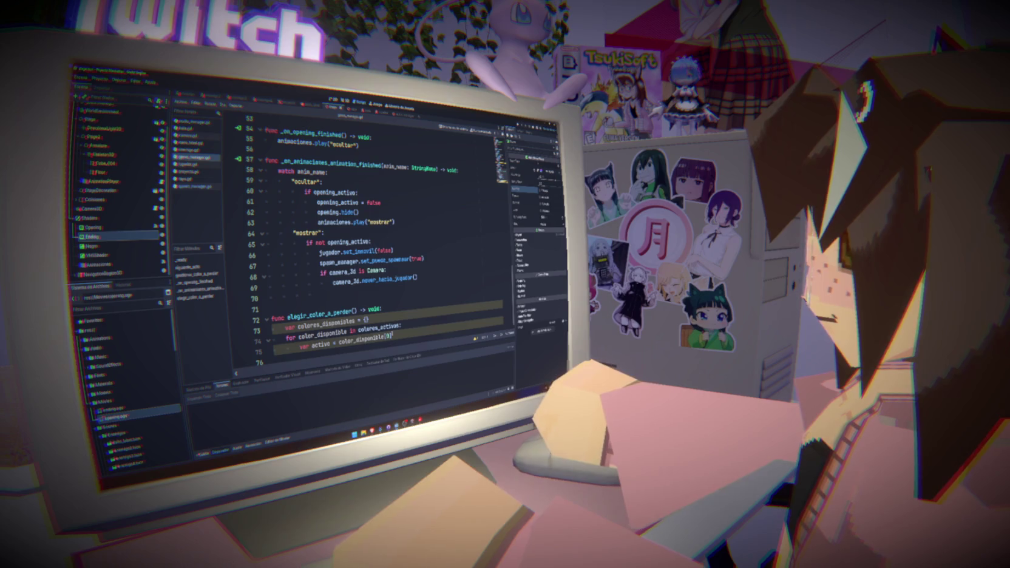
Step: Append .get(0) to color_disponible on line 75 and add a print of activo below it
mouse_move(387, 335)
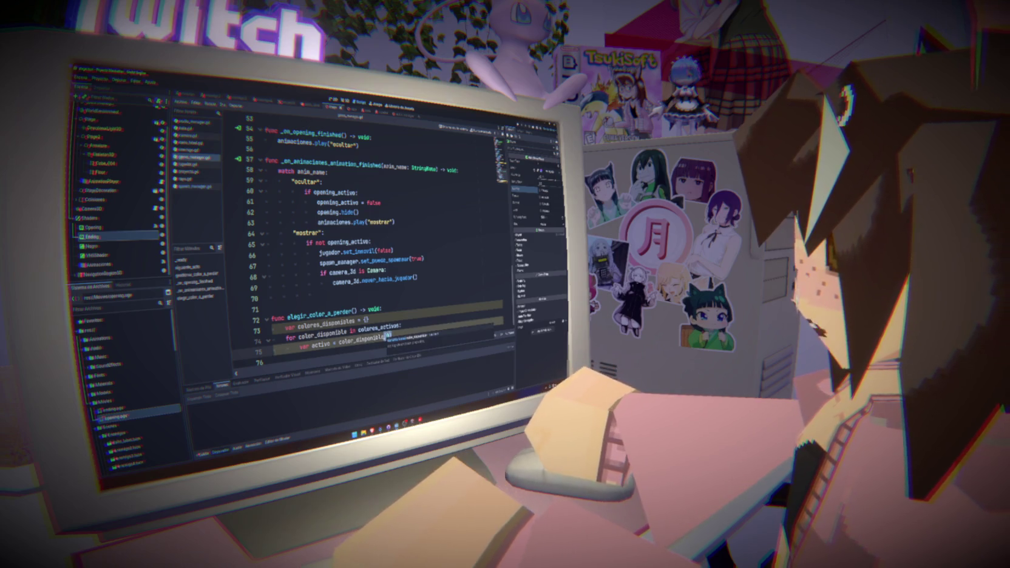
type(".get(")
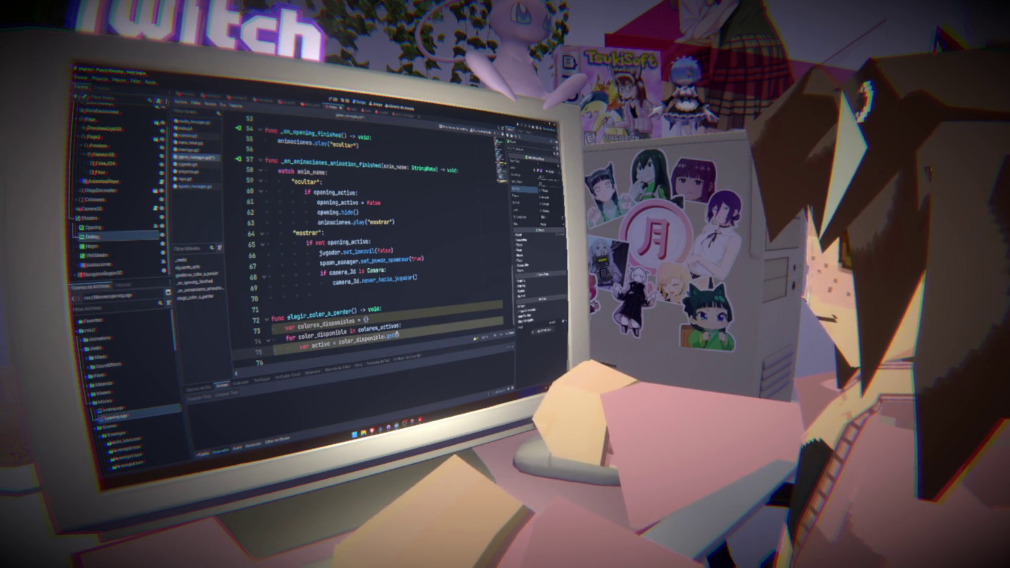
type("0)")
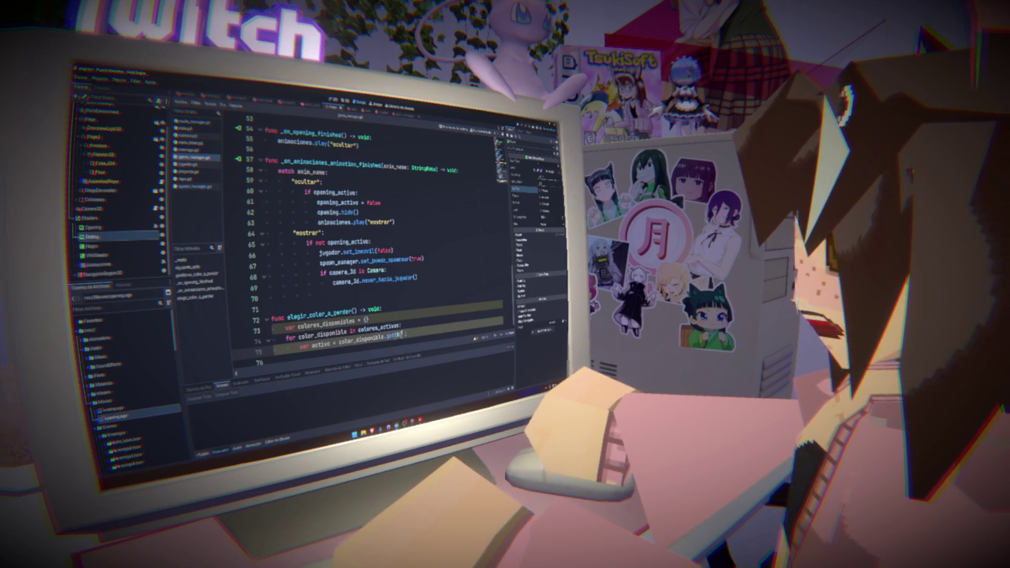
key("Return")
type("print")
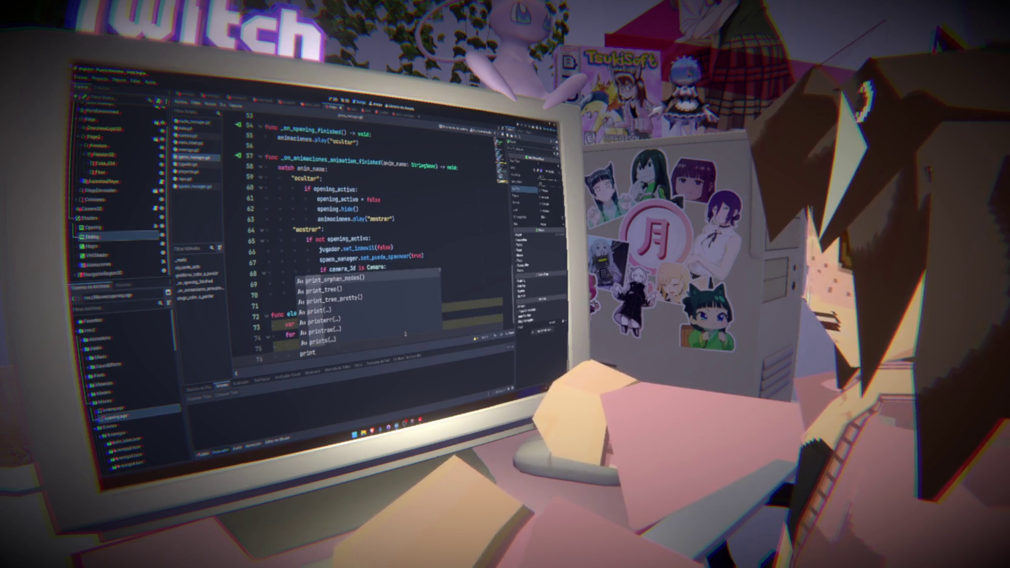
type("(acto")
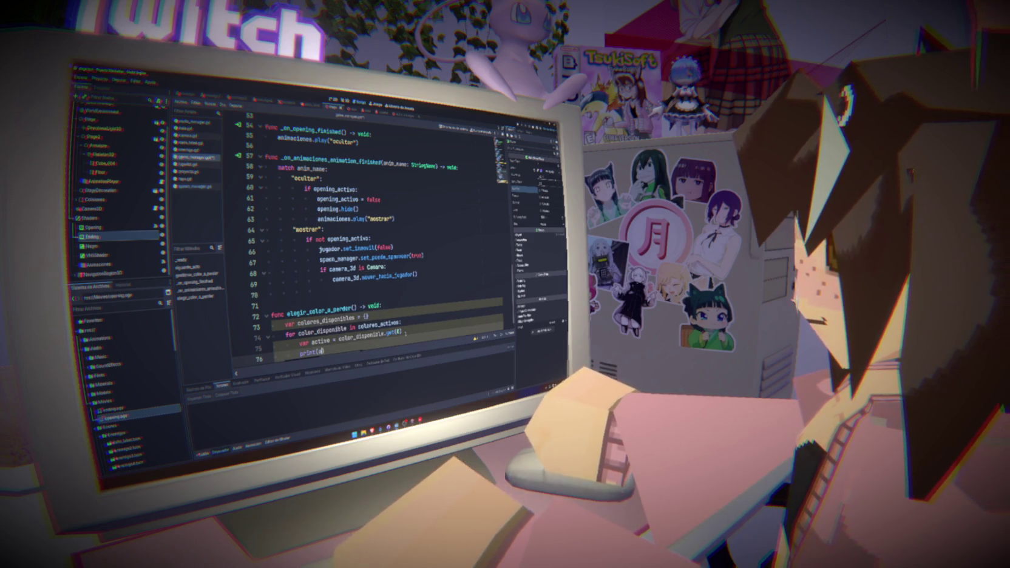
key("Return")
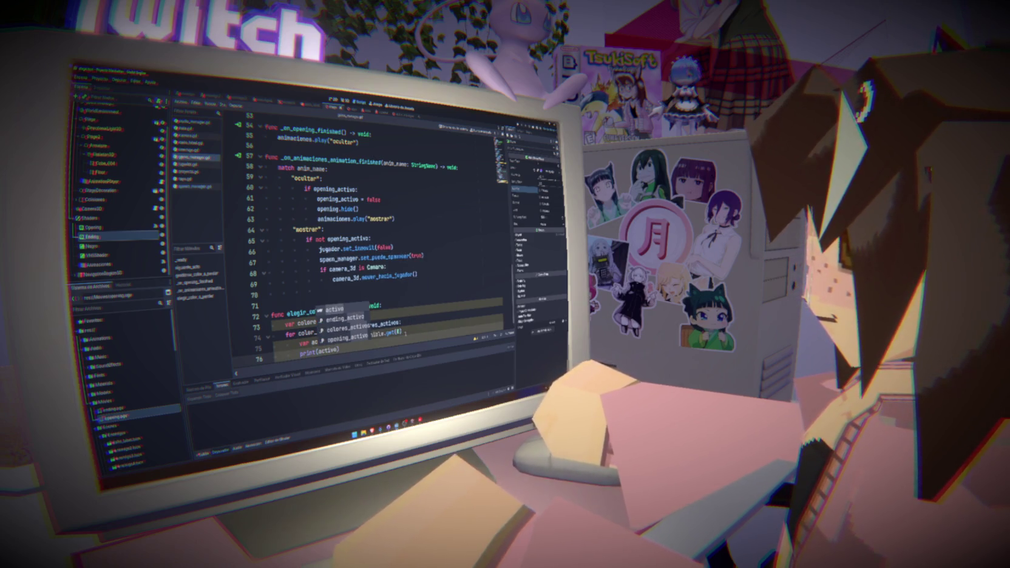
left_click(434, 266)
Step: Run the project, then clear the get call and browse colores_activos' dictionary methods
key("F5")
type("colores_activos.get()")
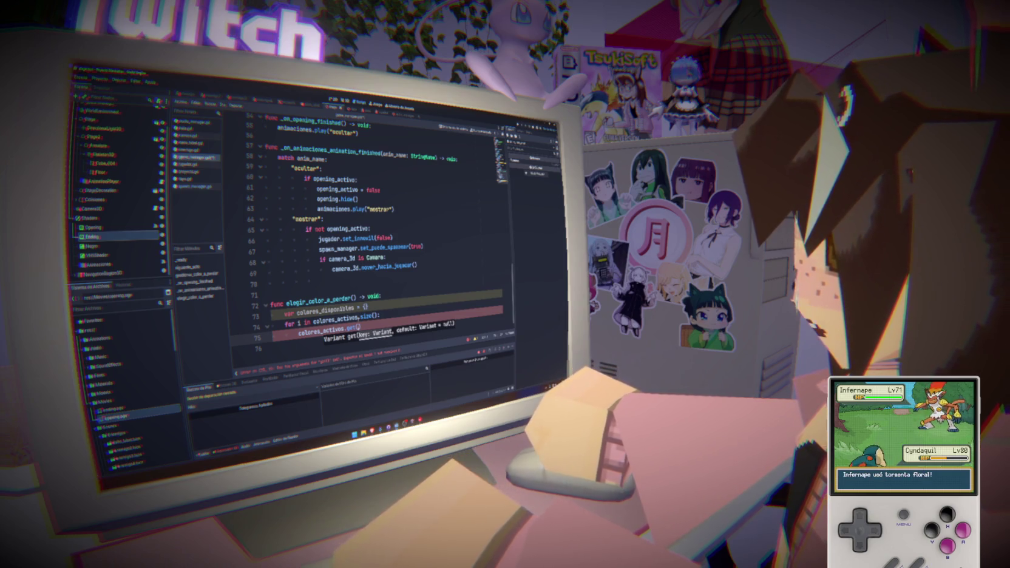
key("BackSpace")
key("BackSpace")
key("BackSpace")
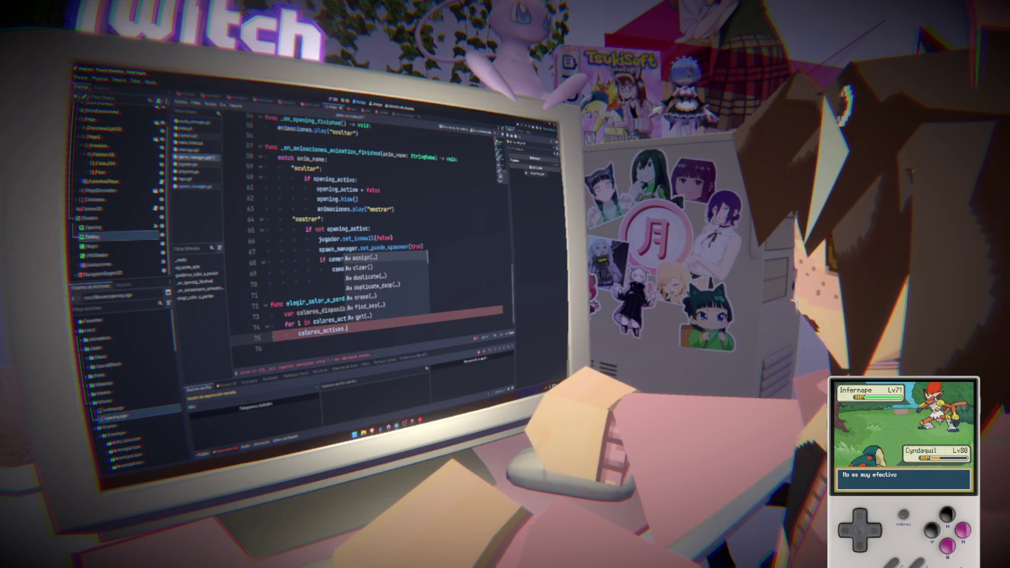
key("Down")
key("Down")
key("Down")
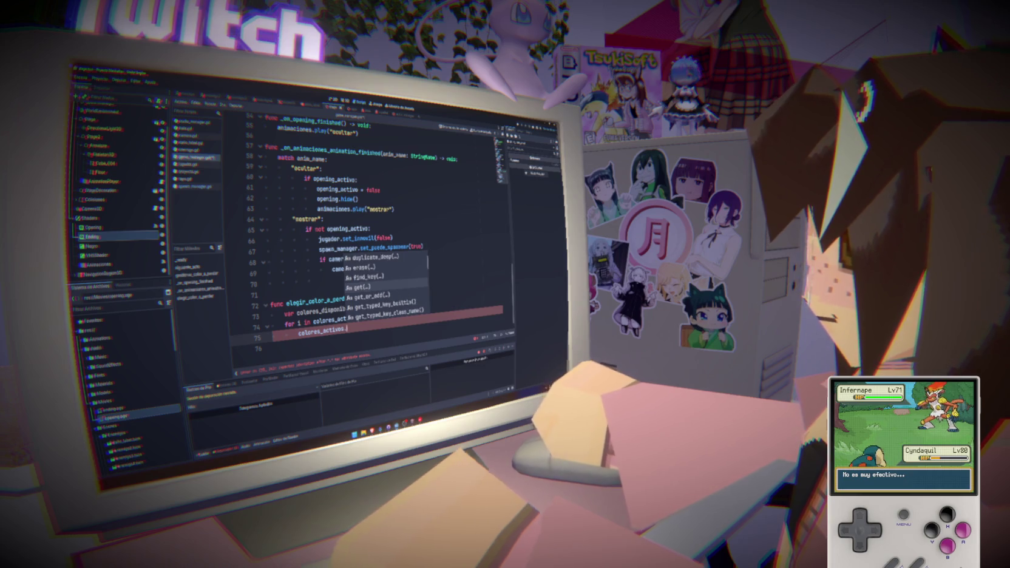
key("Up")
key("Down")
key("Down")
key("Down")
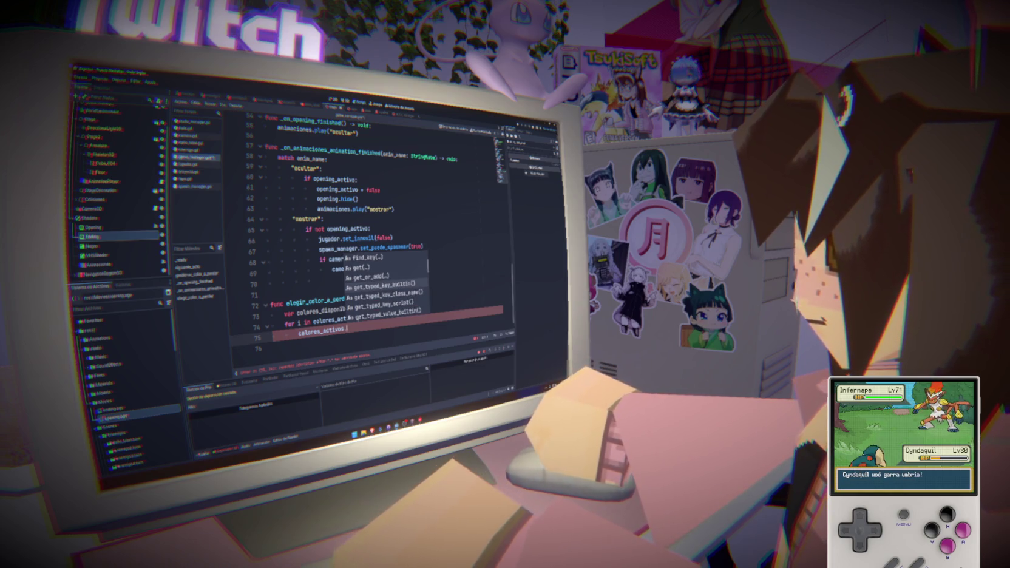
key("Down")
key("Down")
key("Down")
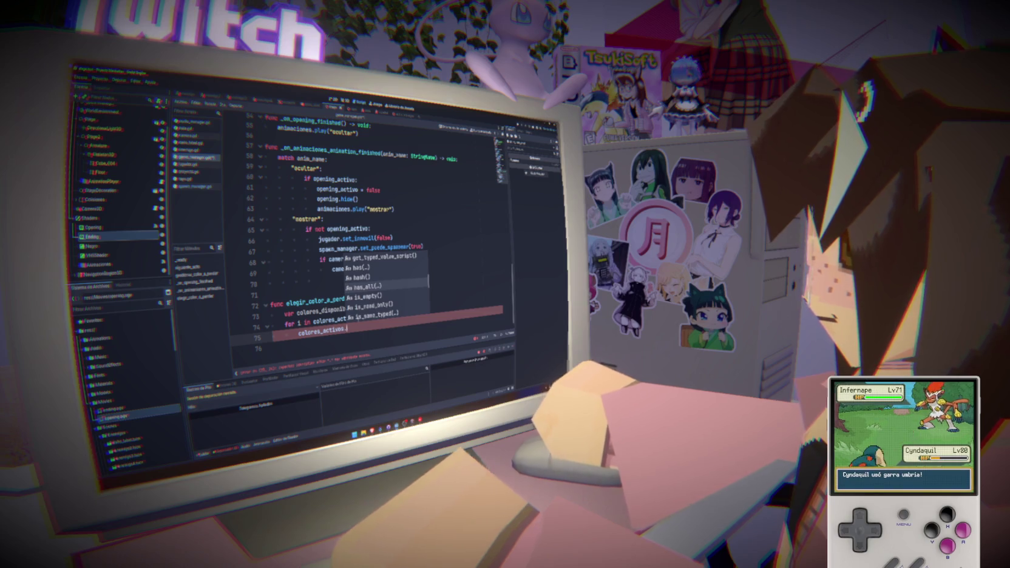
key("Down")
key("Down")
key("Down")
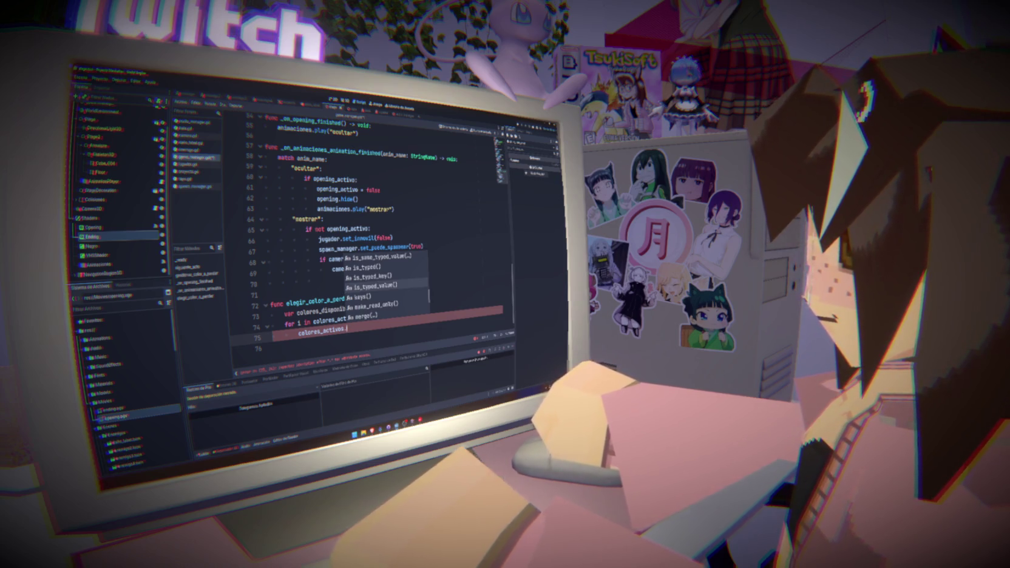
Step: Delete colores_activos. from line 75 and rename the loop variable i to color
key("Escape")
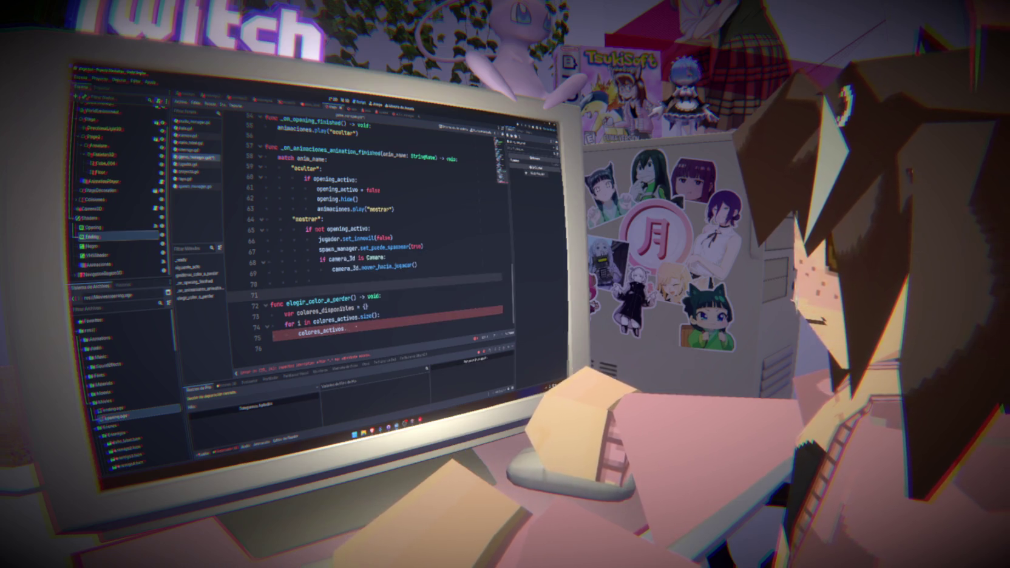
key("shift+Home")
key("BackSpace")
key("Up")
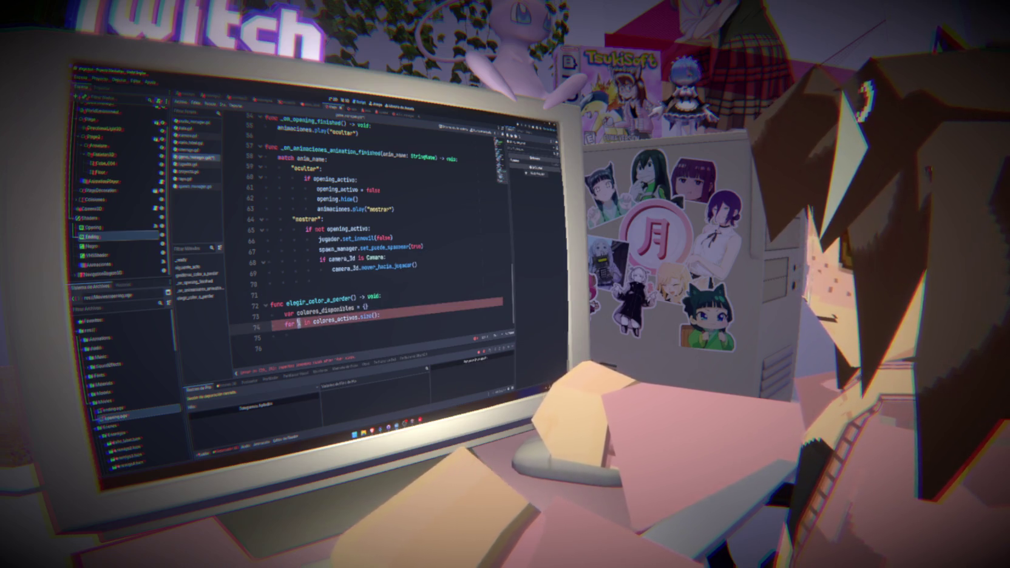
type("color")
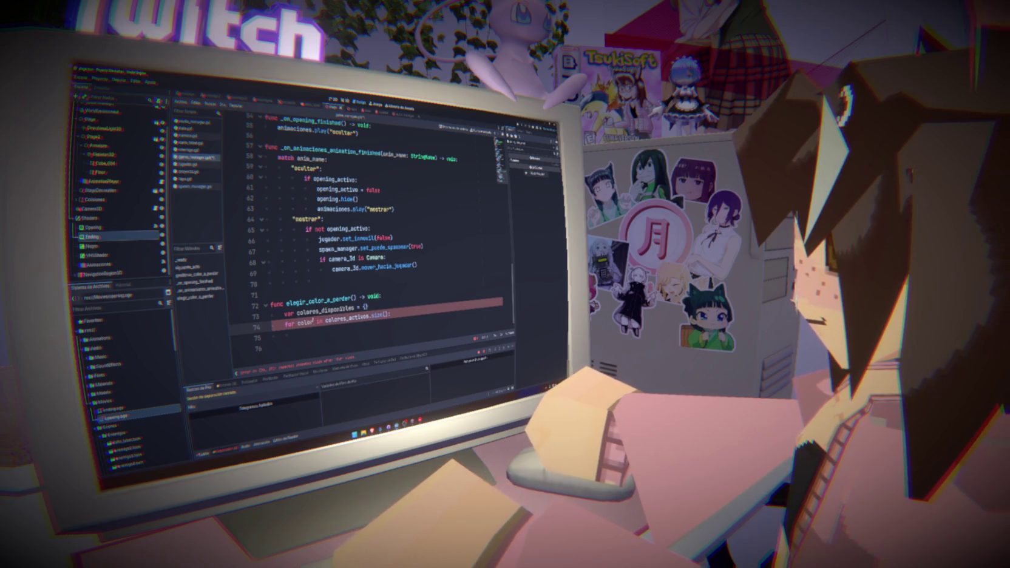
Step: Remove .size() so the loop reads for color in colores_activos:, and save
left_click(338, 329)
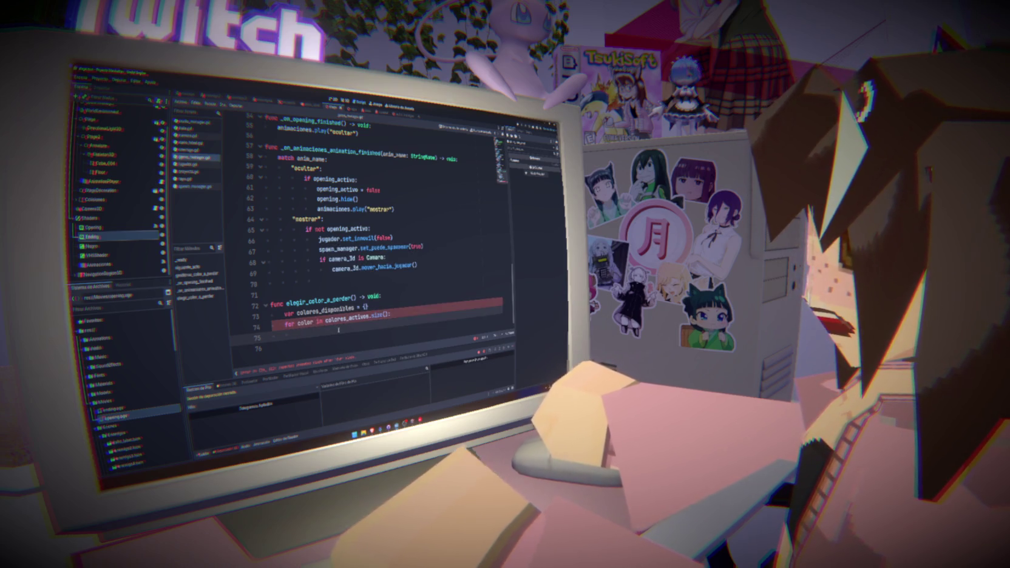
left_click(388, 314)
key("BackSpace")
key("BackSpace")
key("BackSpace")
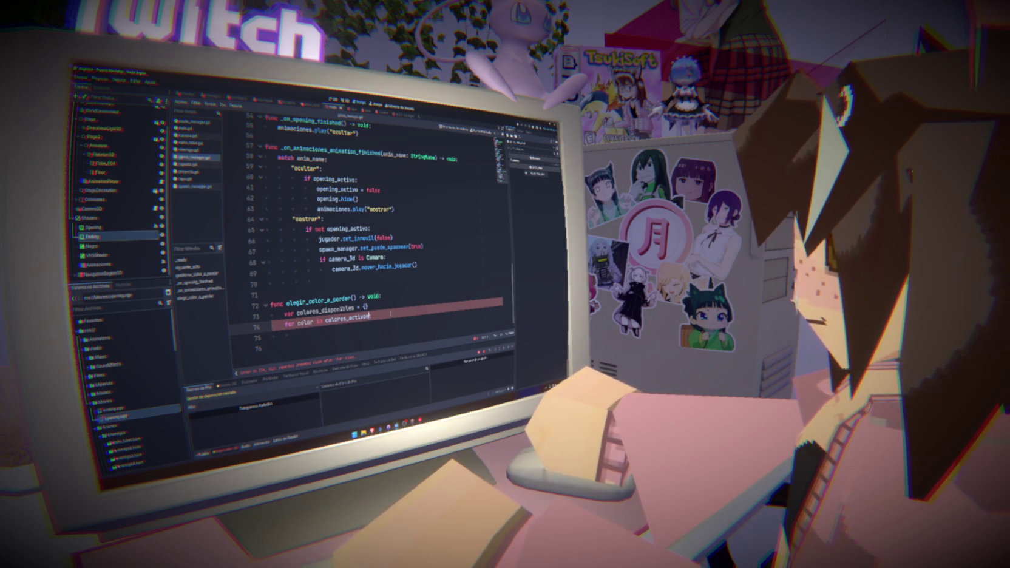
key("ctrl+s")
type(":")
double_click(304, 322)
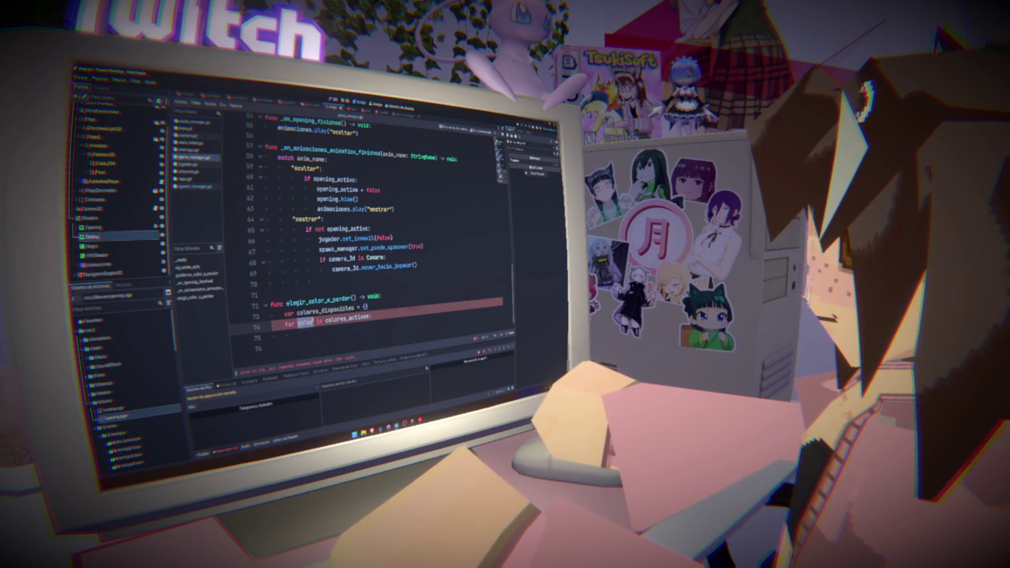
left_click(305, 322)
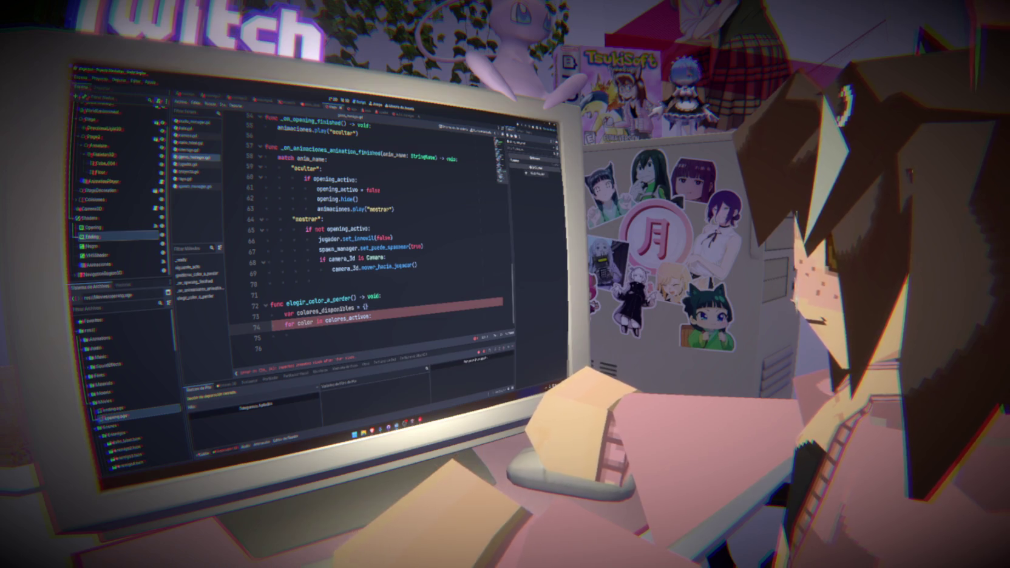
left_click(332, 330)
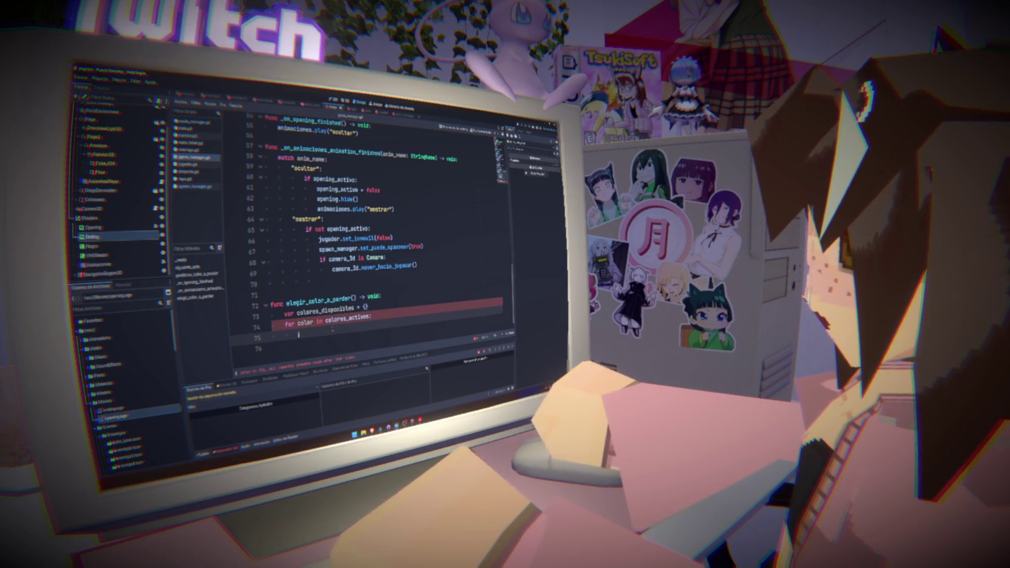
Step: Add var activo = colores_activos[color] followed by an if activo: check in the loop body
type("var")
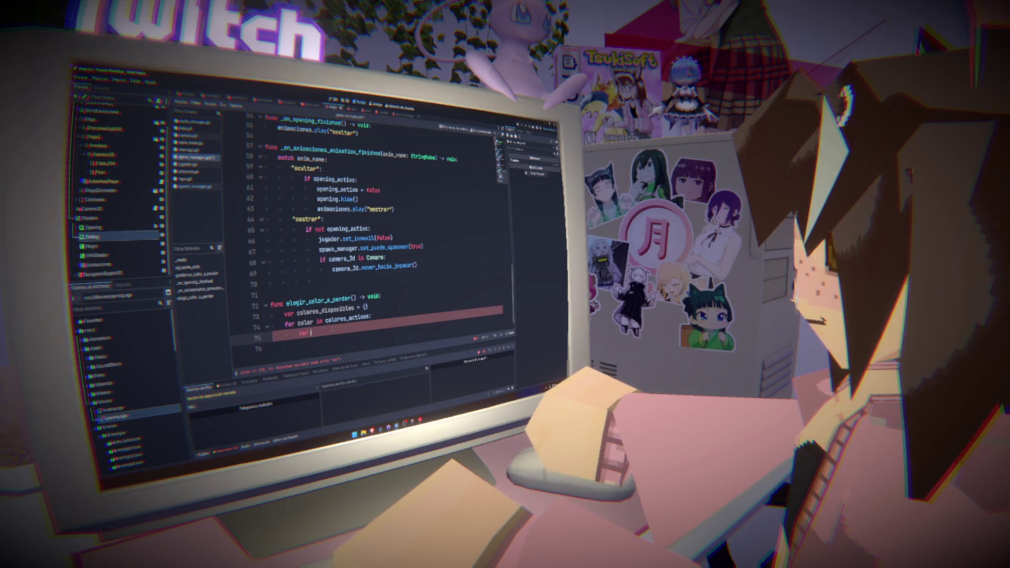
type(" activo = ")
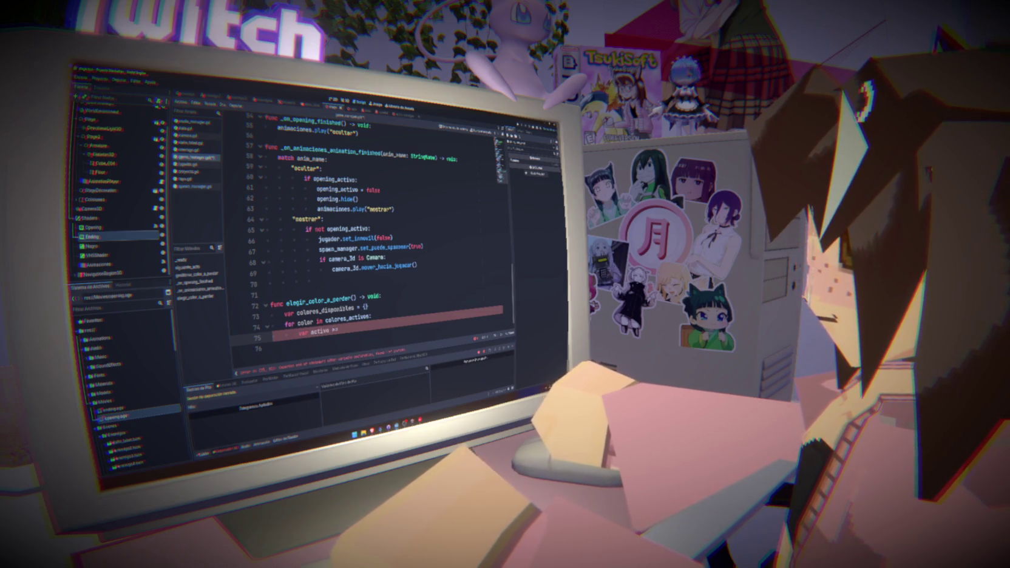
type("color")
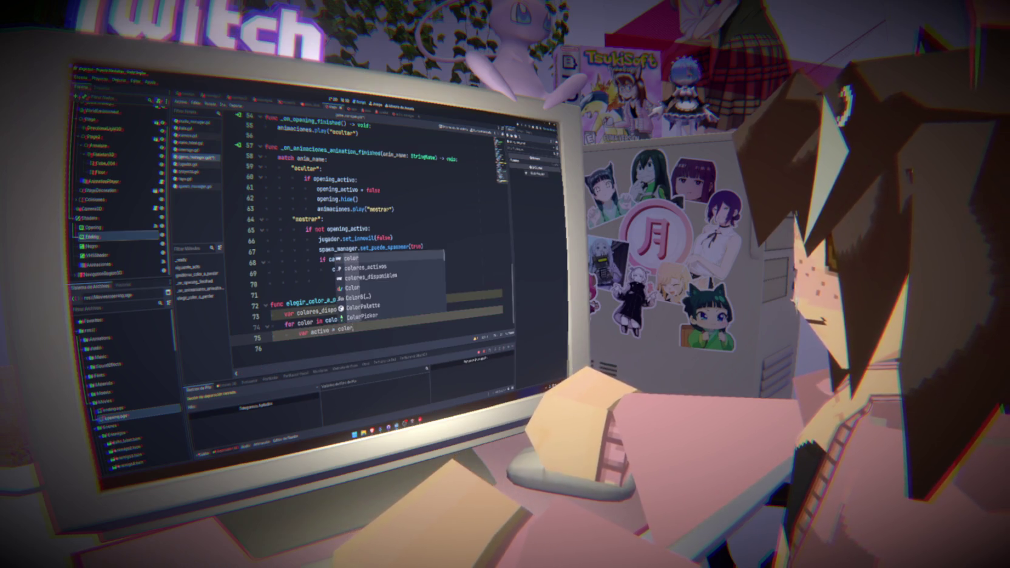
key("BackSpace")
key("BackSpace")
key("BackSpace")
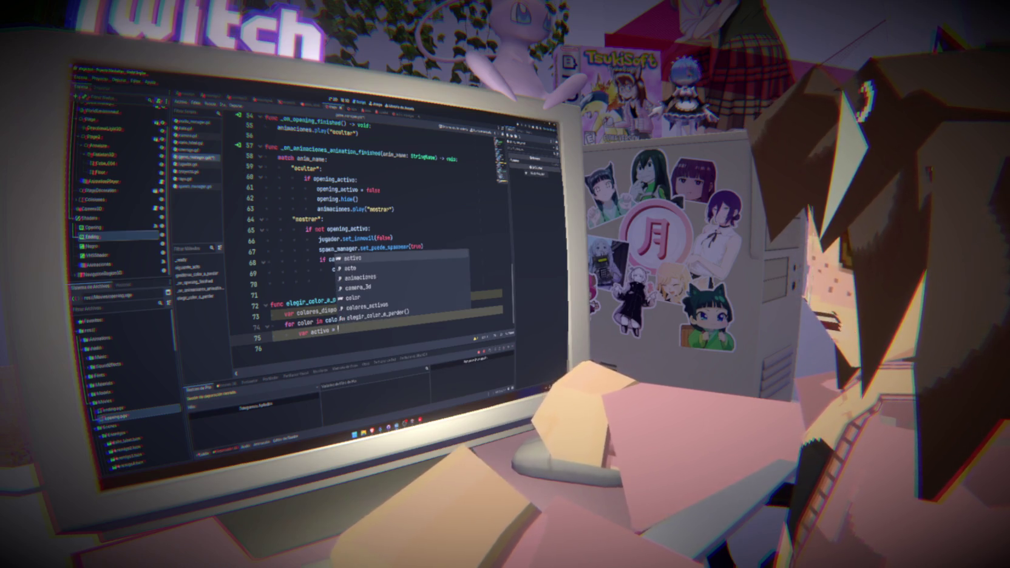
type("color")
key("Return")
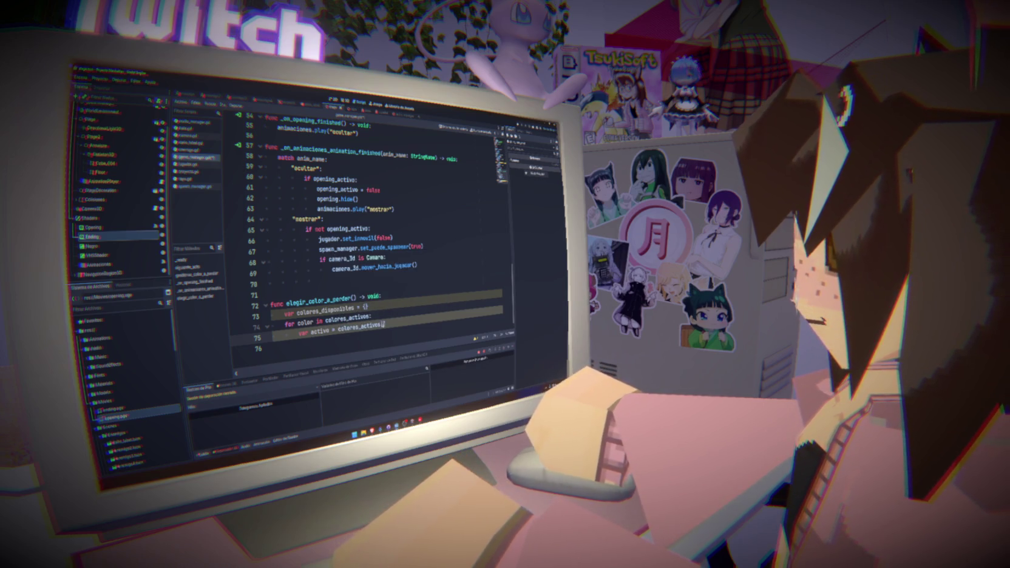
type("[color")
key("Return")
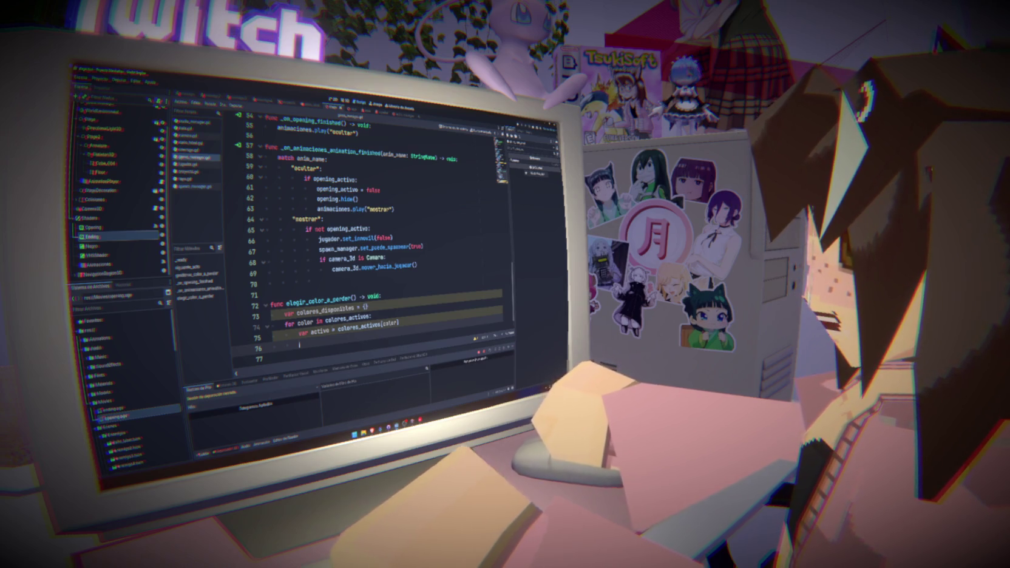
type("if activo:")
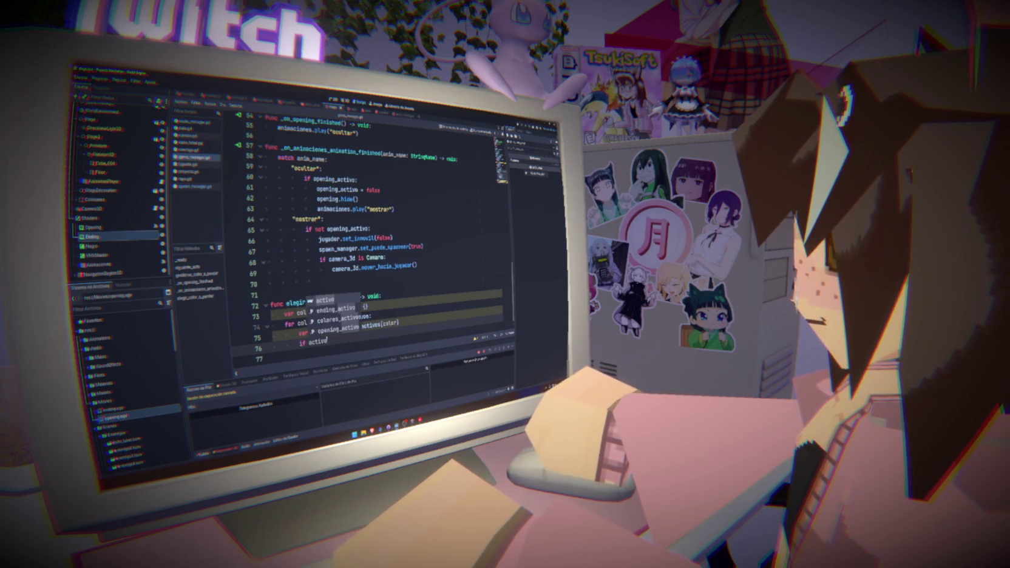
key("Return")
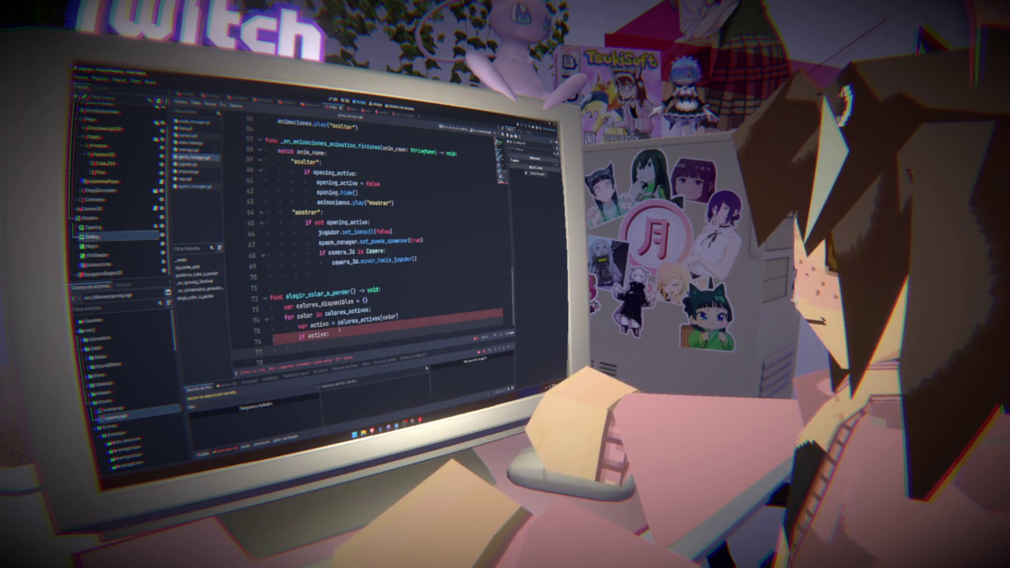
double_click(324, 302)
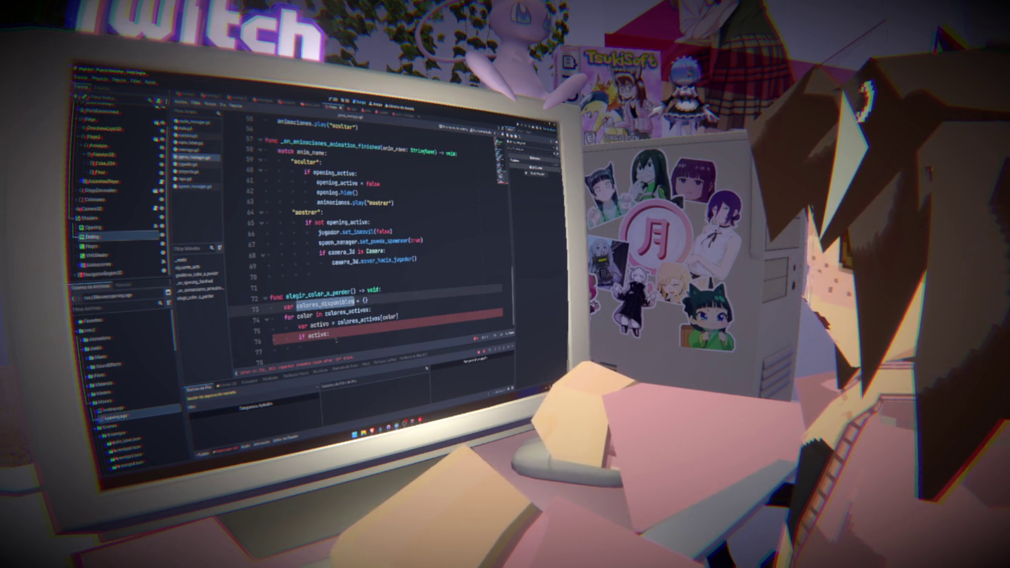
Step: Paste colores_disponibles onto the empty line under if activo:
key("ctrl+c")
left_click(335, 344)
key("ctrl+v")
type(".a")
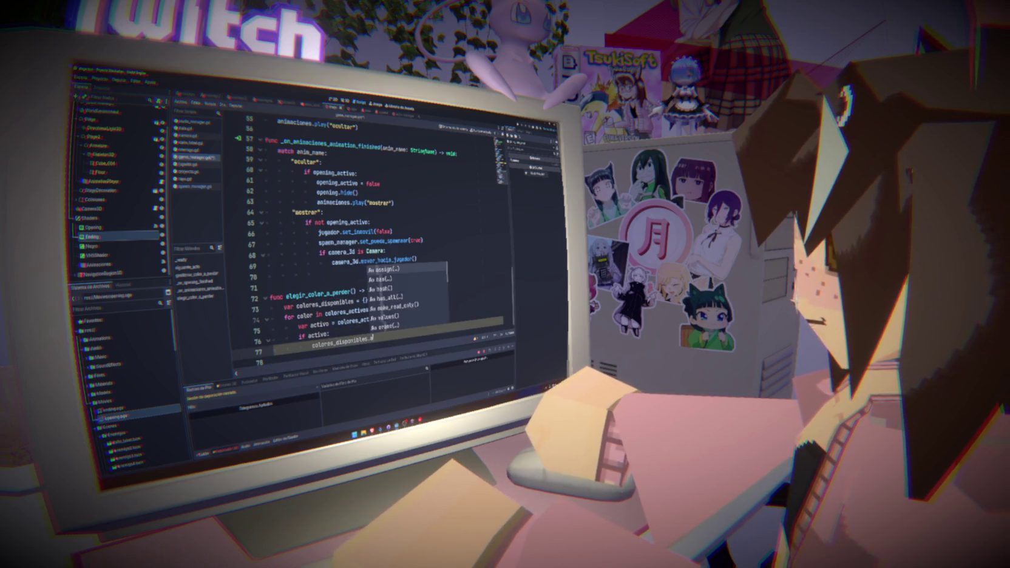
type("d")
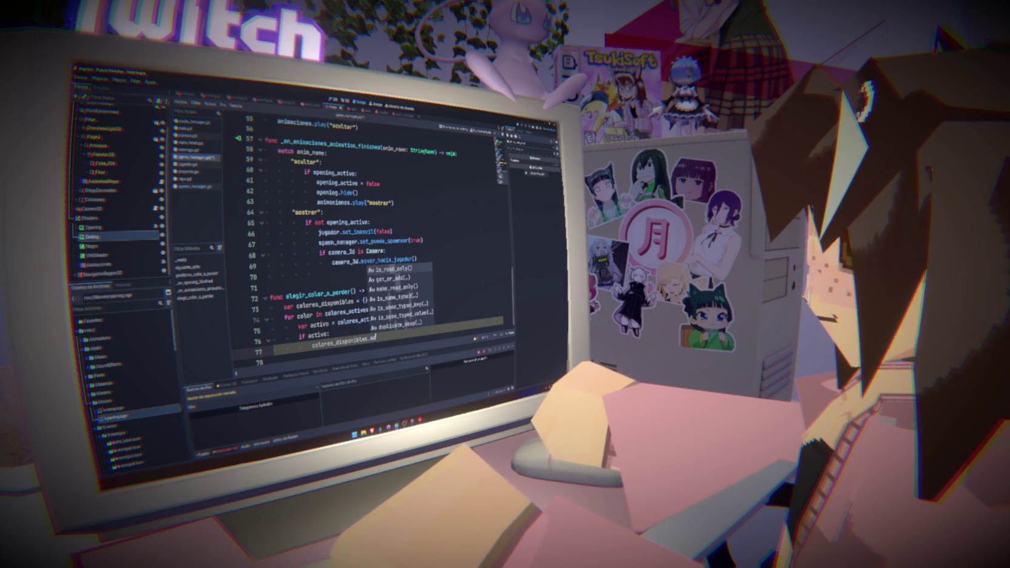
key("BackSpace")
key("BackSpace")
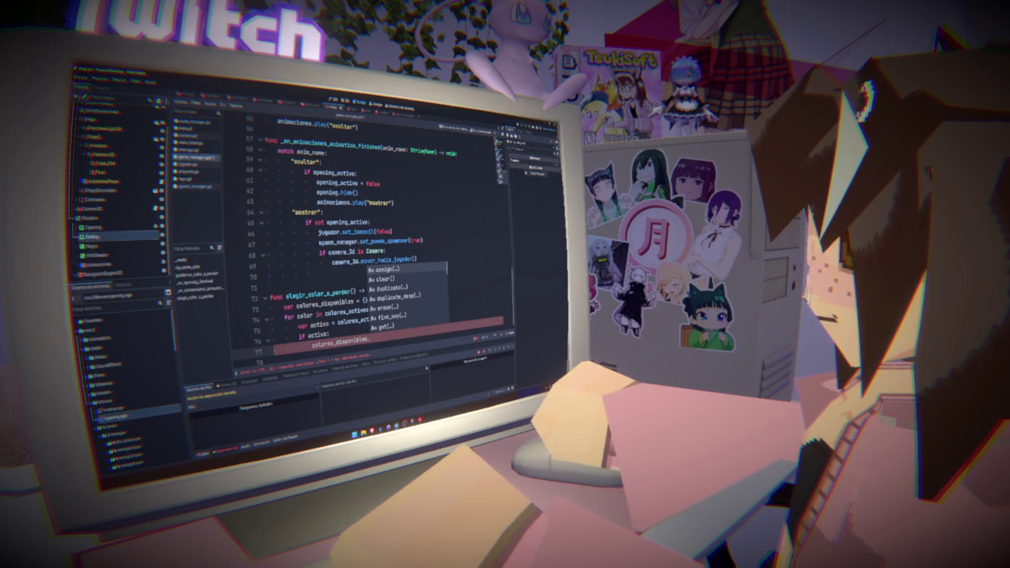
left_click(342, 302)
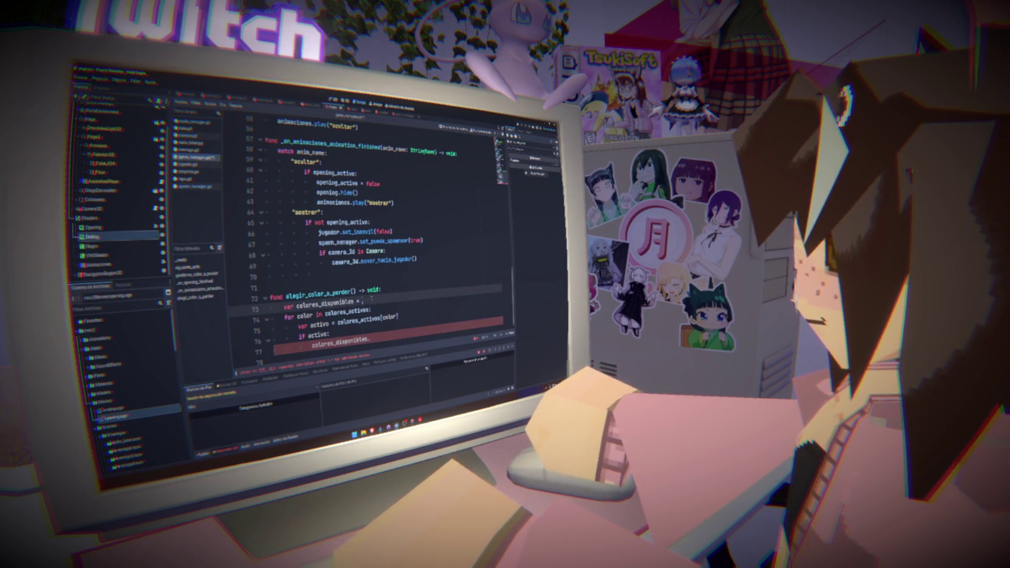
type("[")
left_click(378, 338)
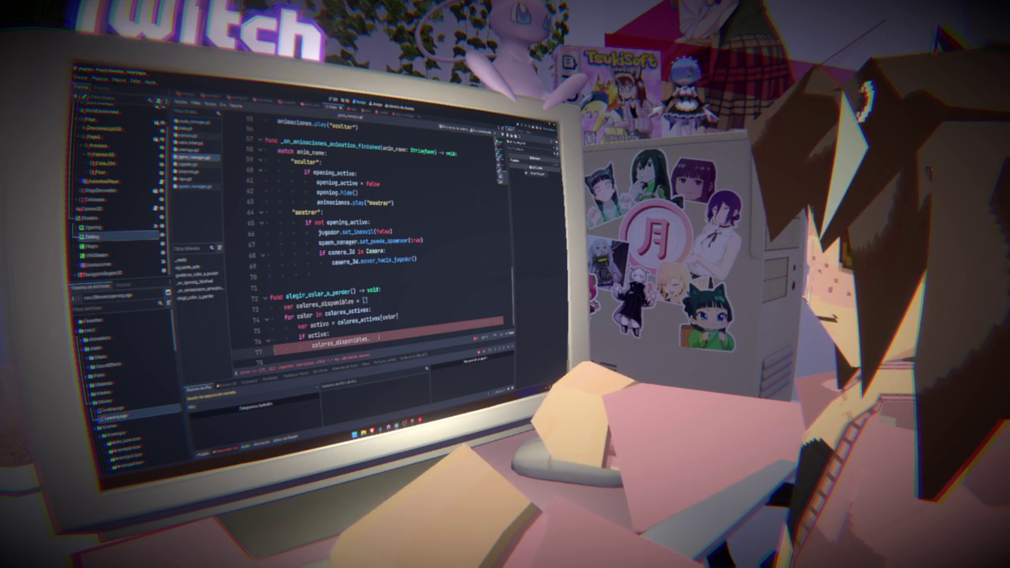
Step: Complete it as colores_disponibles.append(color) and add two blank lines below
type(".app")
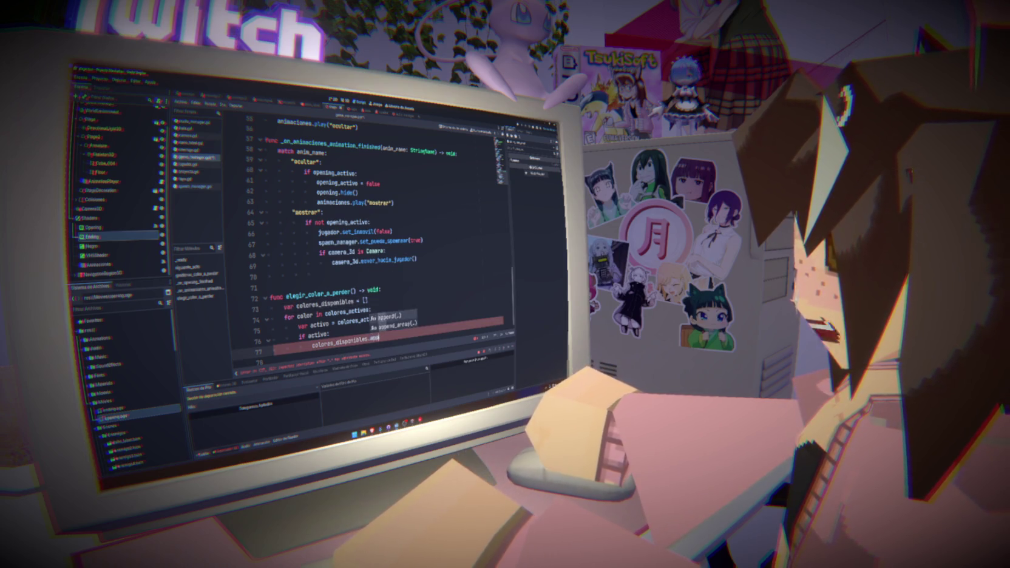
key("Return")
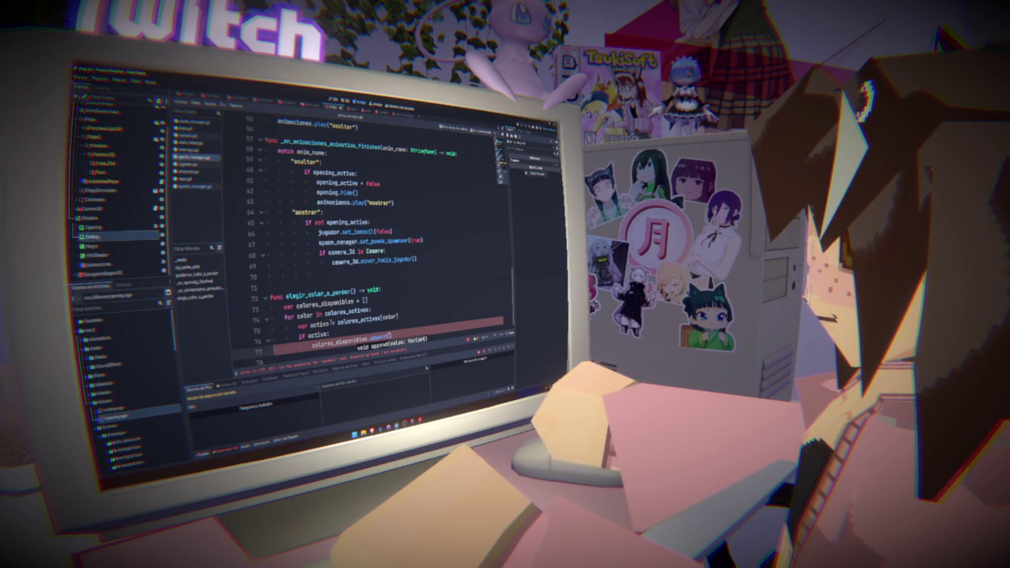
double_click(320, 324)
left_click(389, 335)
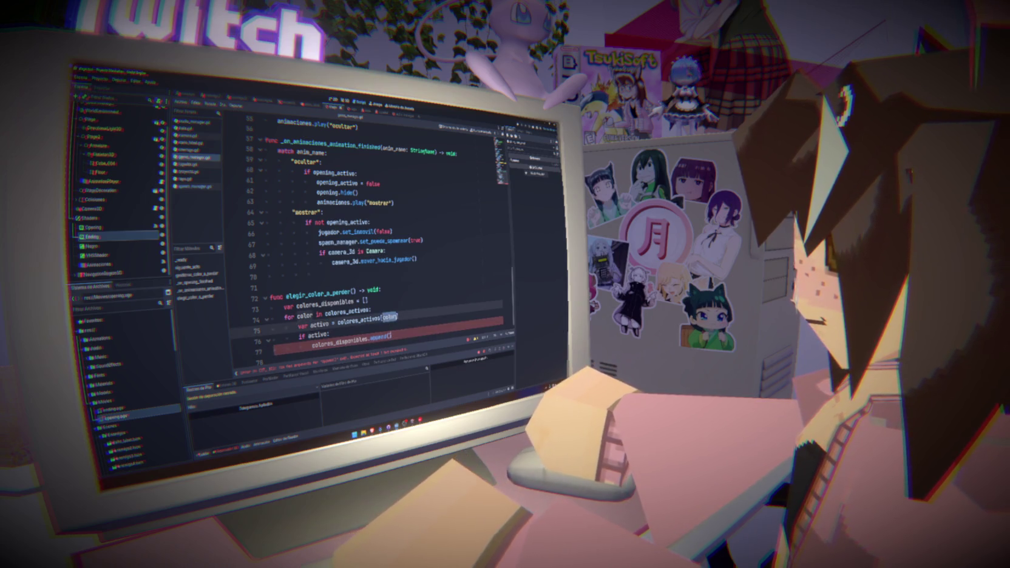
type("color")
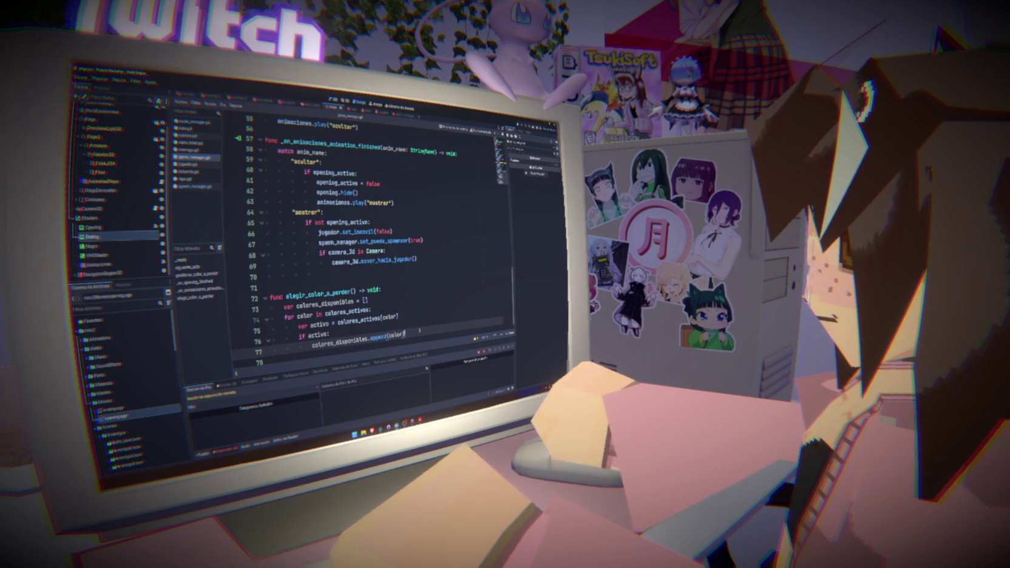
key("Return")
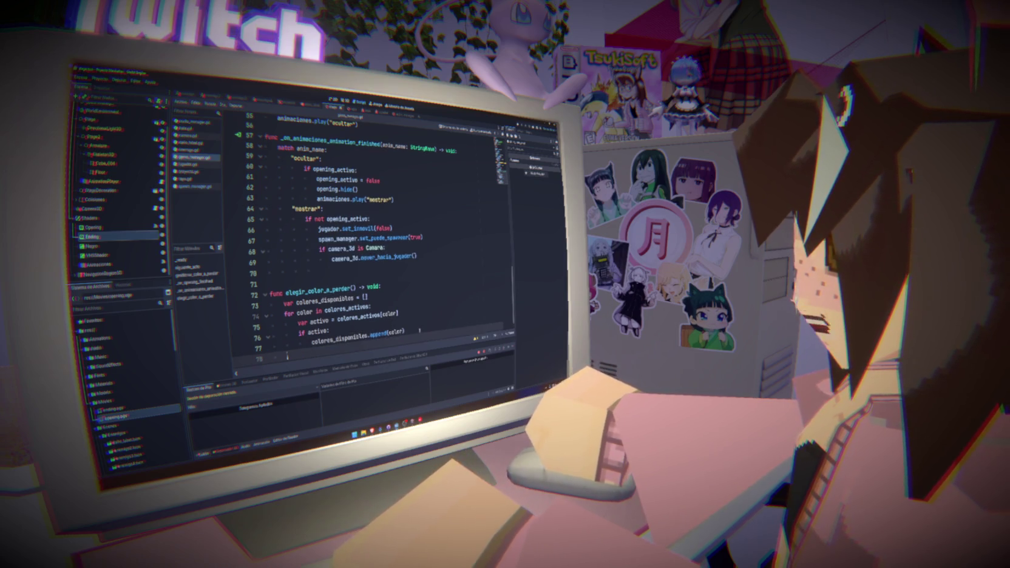
key("Return")
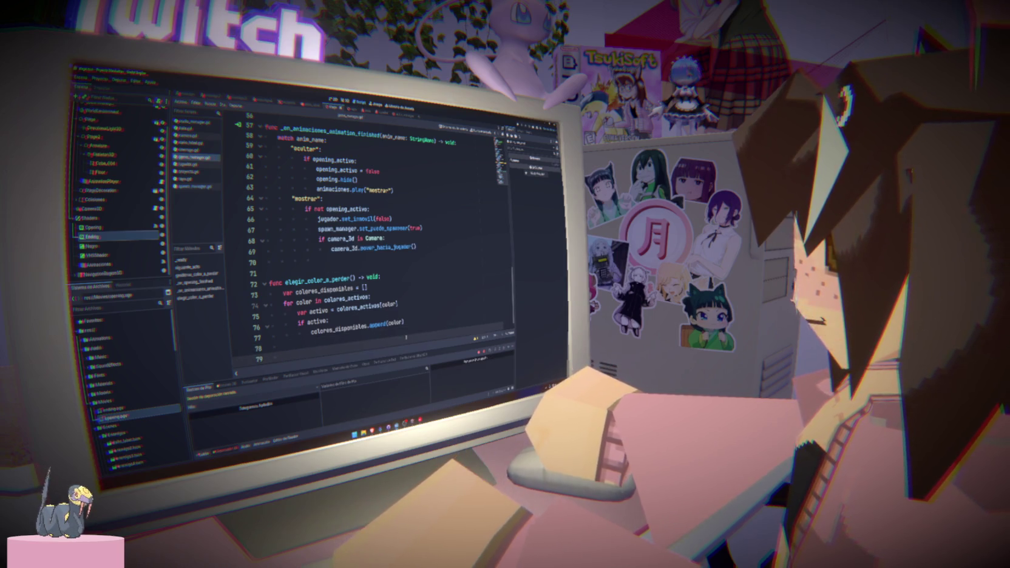
Step: On line 79 write colores_disponibles.get(randf_range(0, colores_disponibles.size()))
scroll(364, 321, "down", 1)
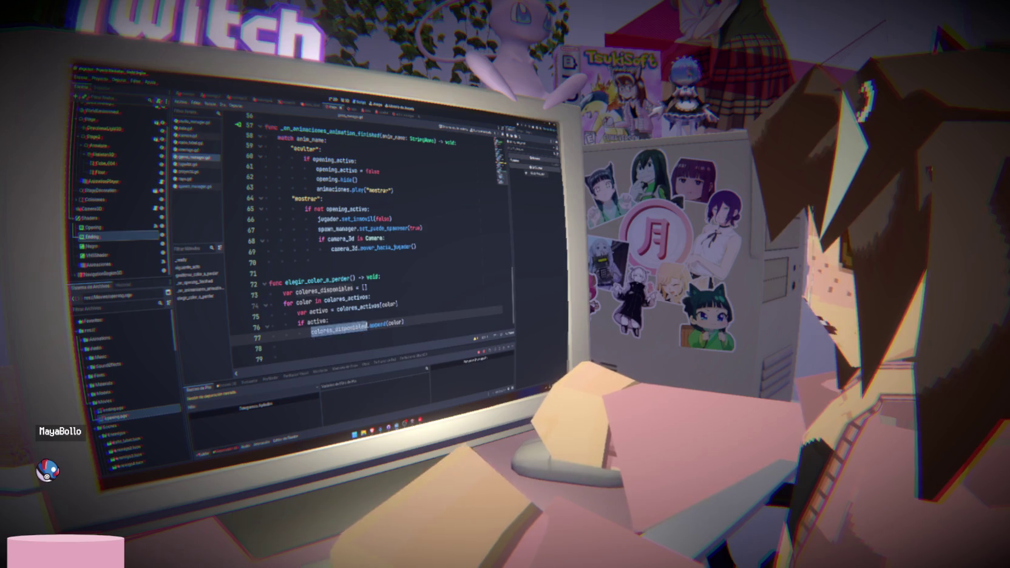
left_click(329, 337)
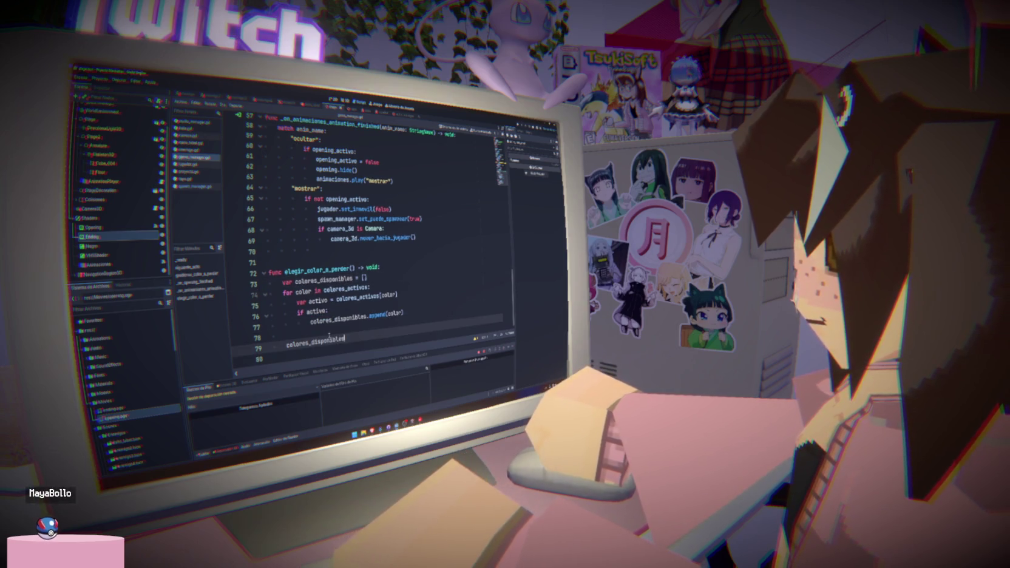
type("colores_disponibles.get")
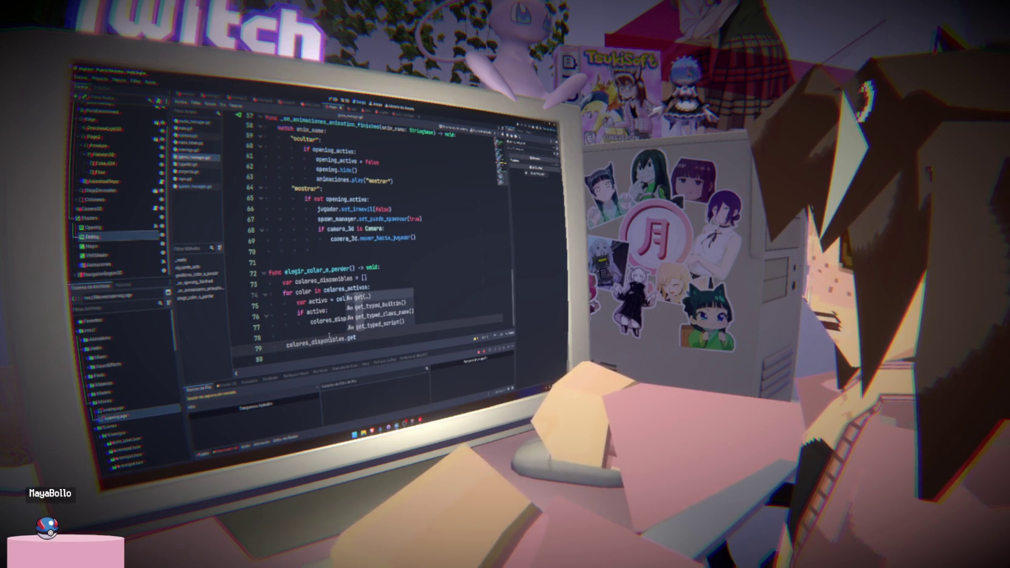
key("Return")
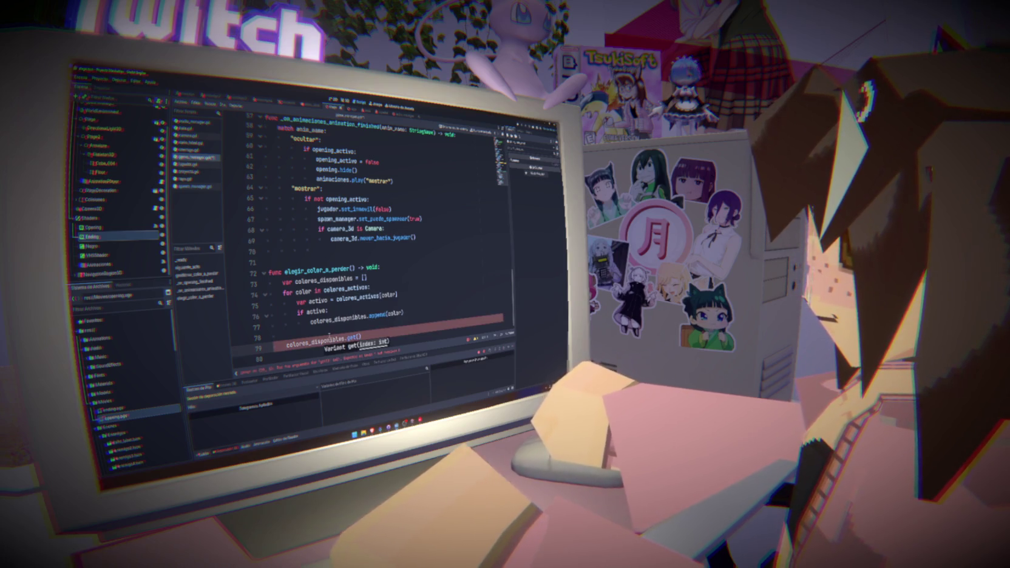
type("randf")
key("Return")
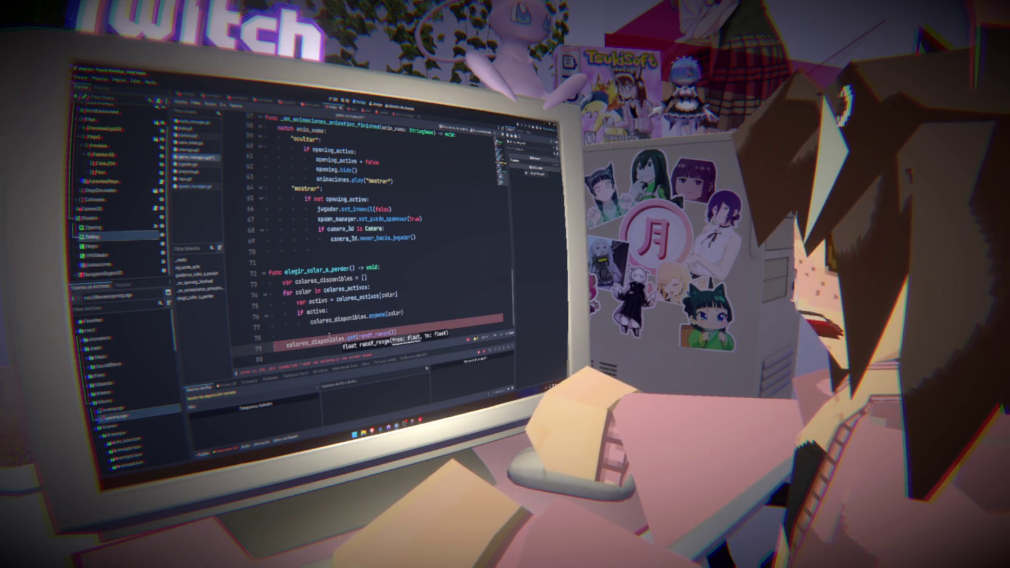
type("0,")
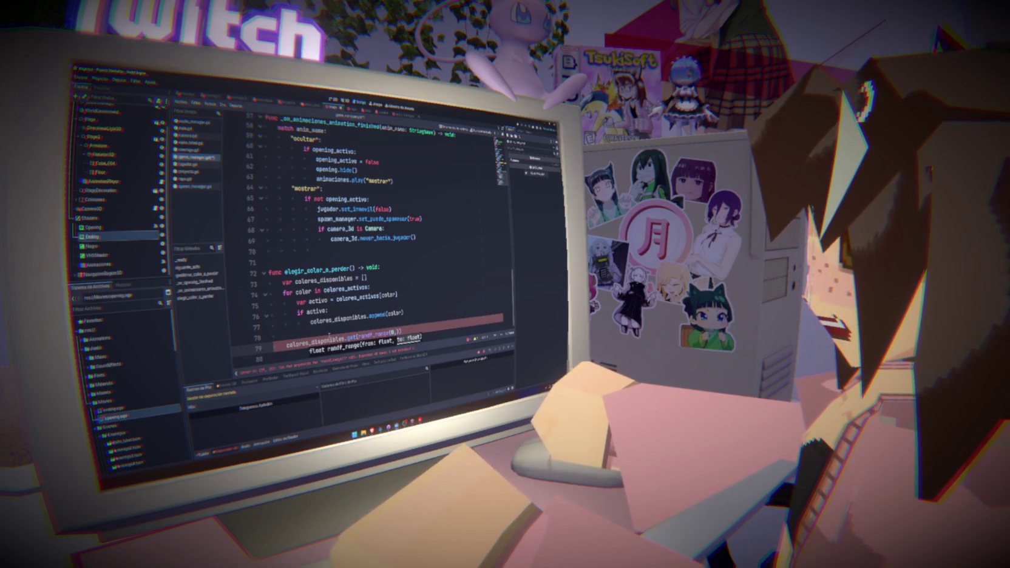
type("color")
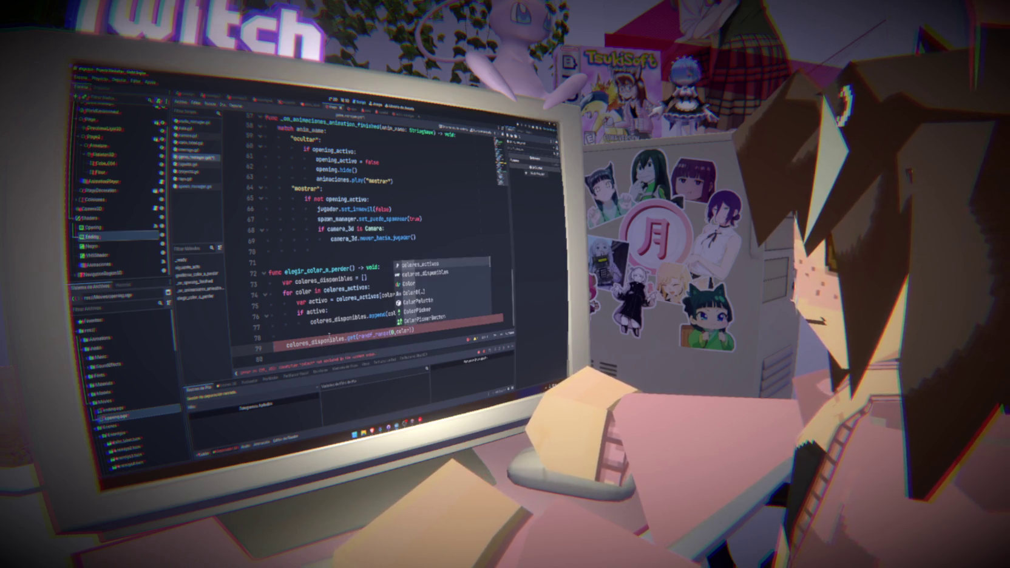
type("es_disponibles.si")
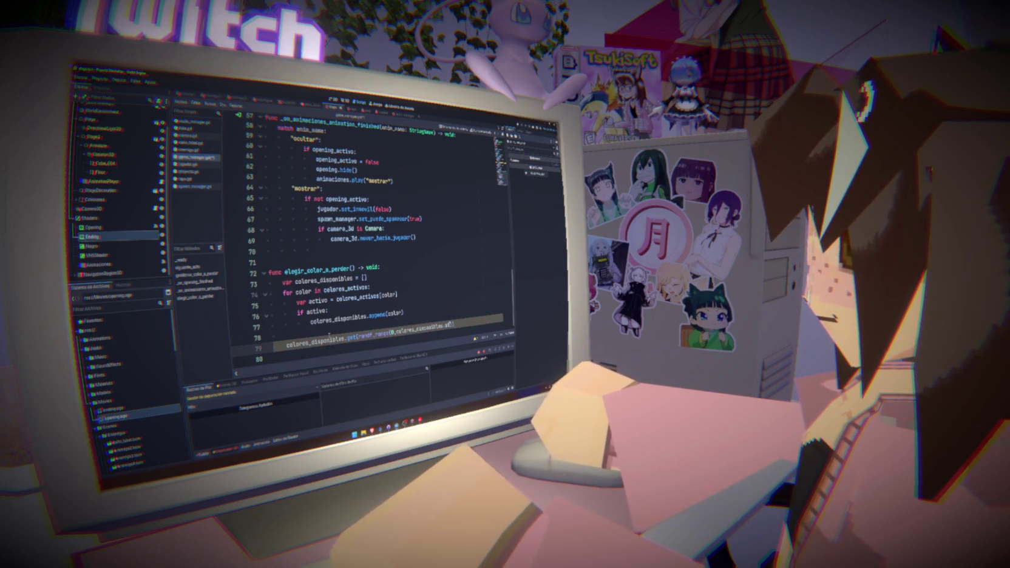
key("Return")
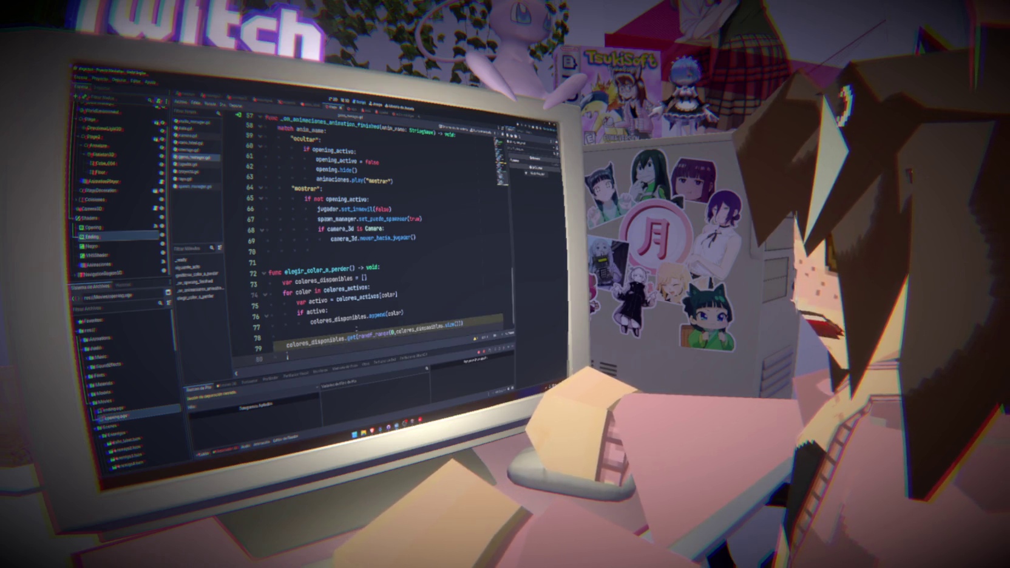
scroll(337, 343, "down", 1)
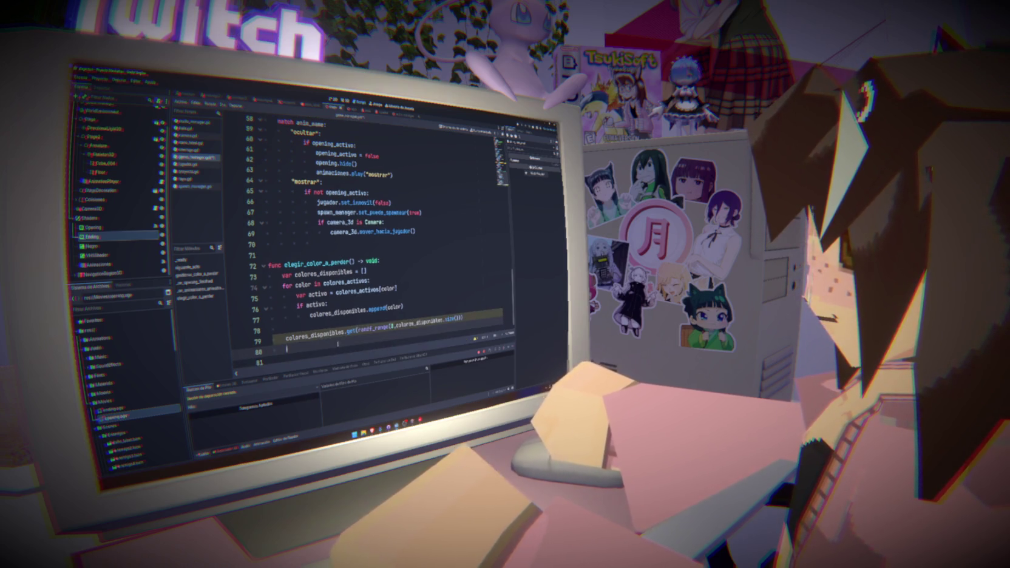
double_click(330, 339)
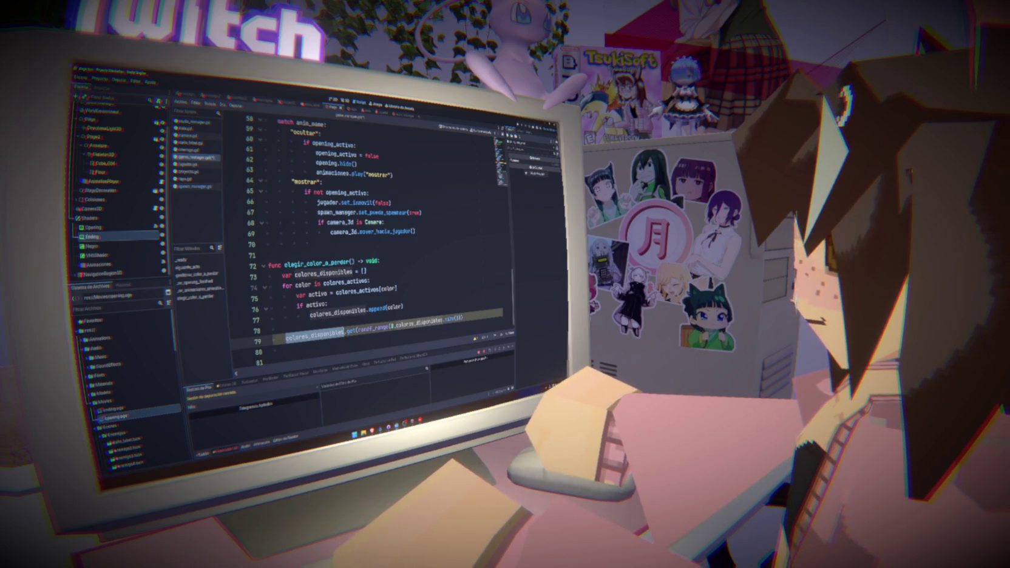
left_click(324, 341)
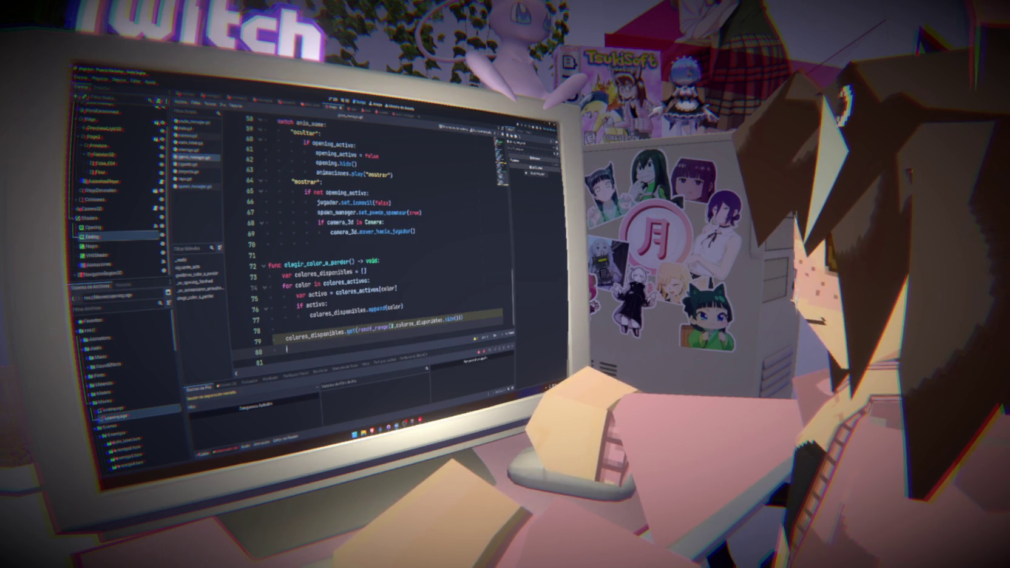
Step: Store the random pick in var color and add colores_activos.erase(color) on line 80
type("colores_activos")
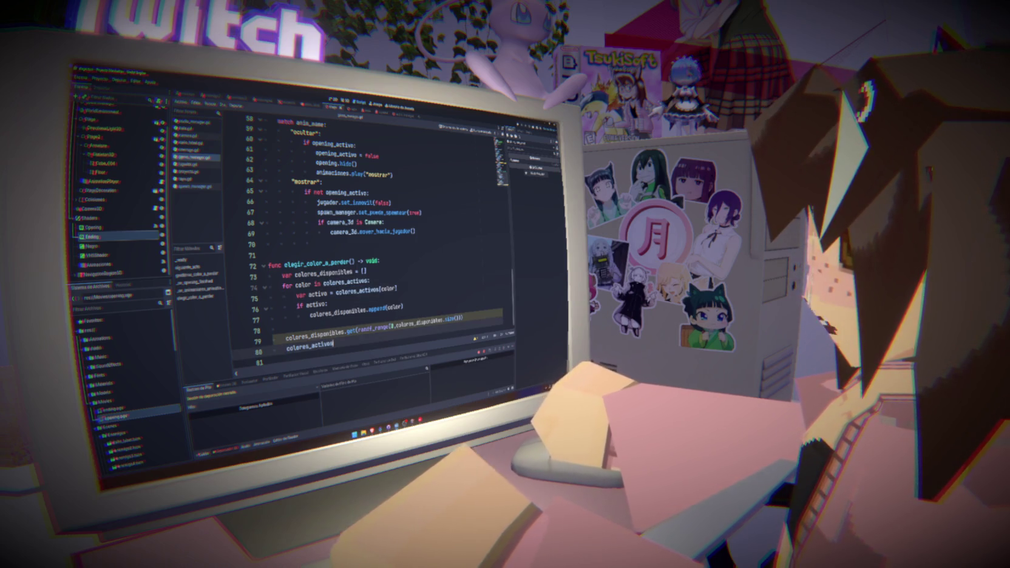
type(".re")
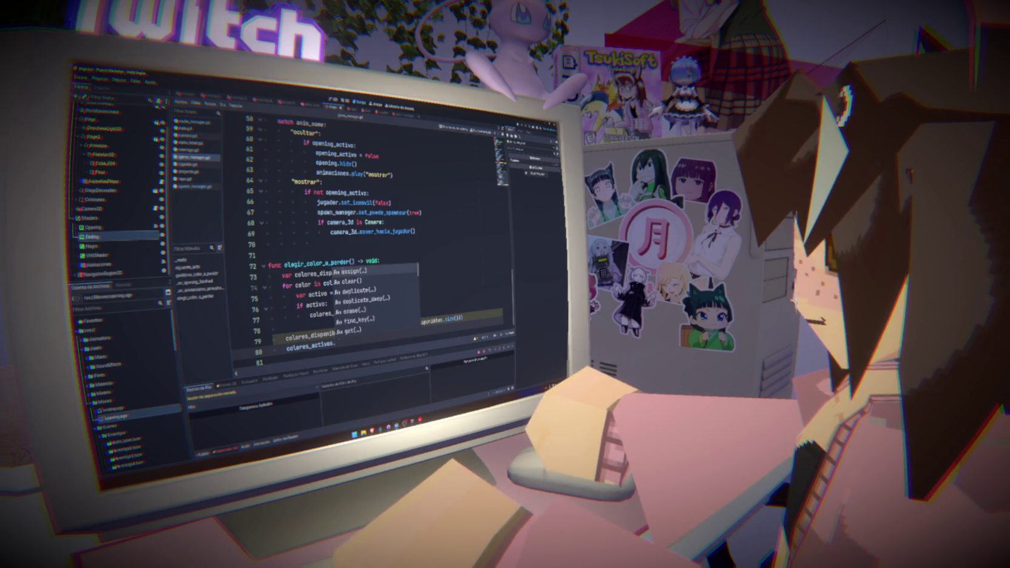
key("BackSpace")
key("BackSpace")
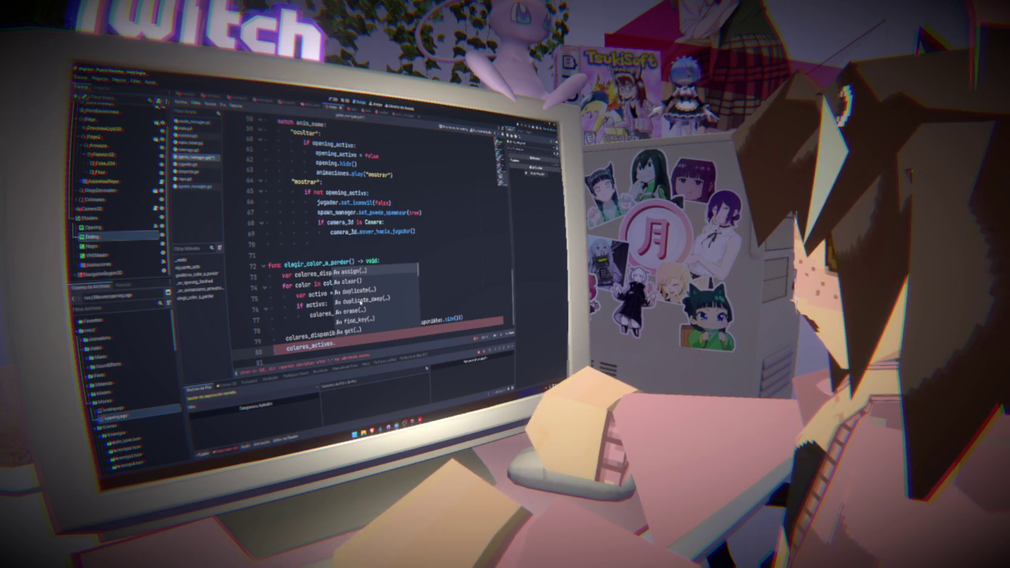
left_click(352, 310)
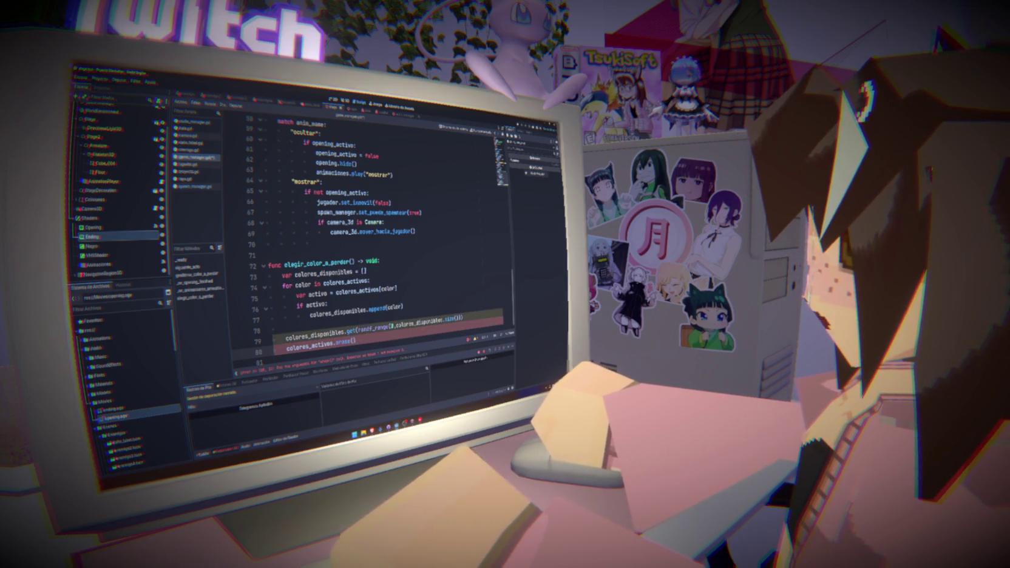
mouse_move(351, 341)
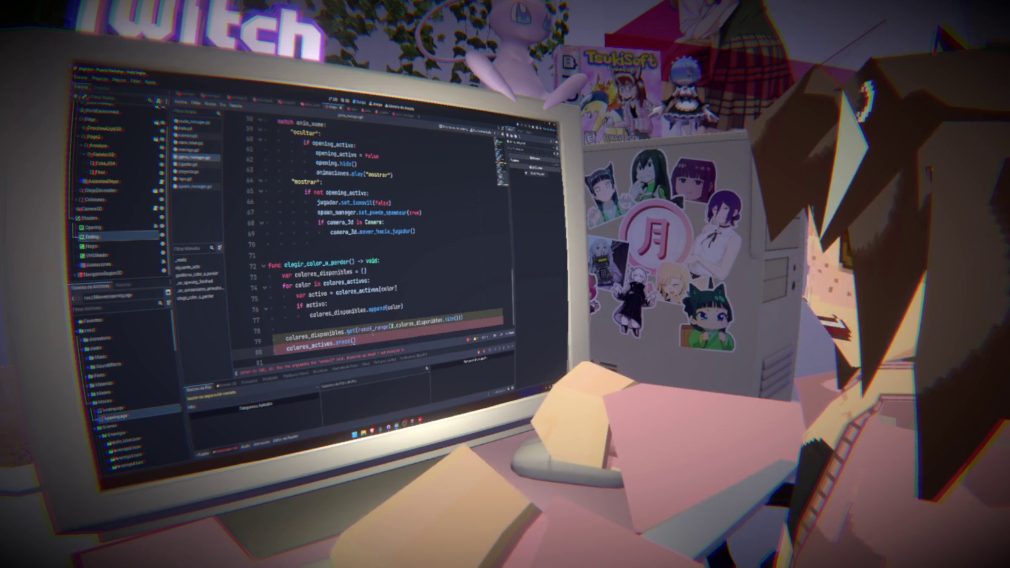
type("var col")
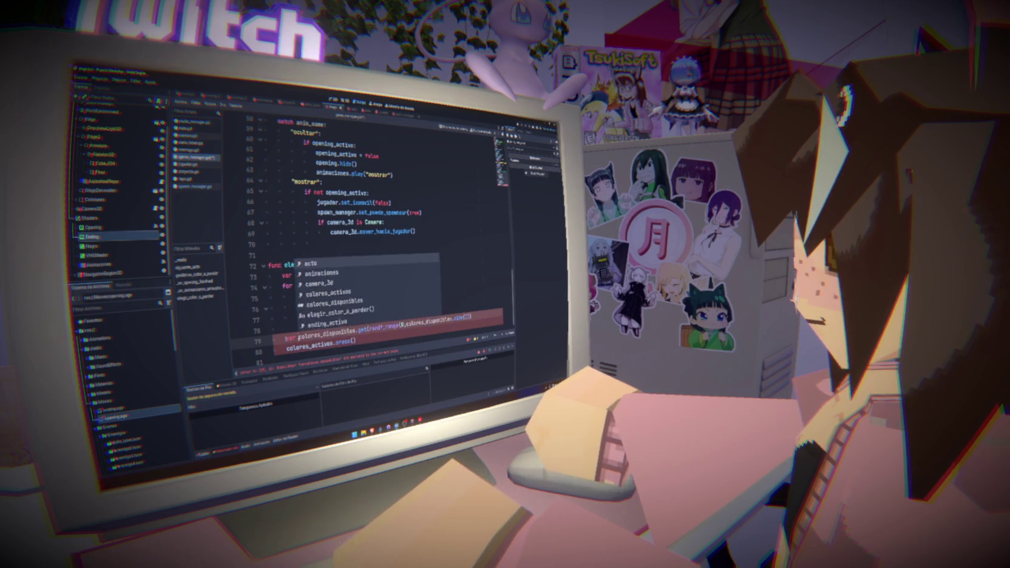
type("or ")
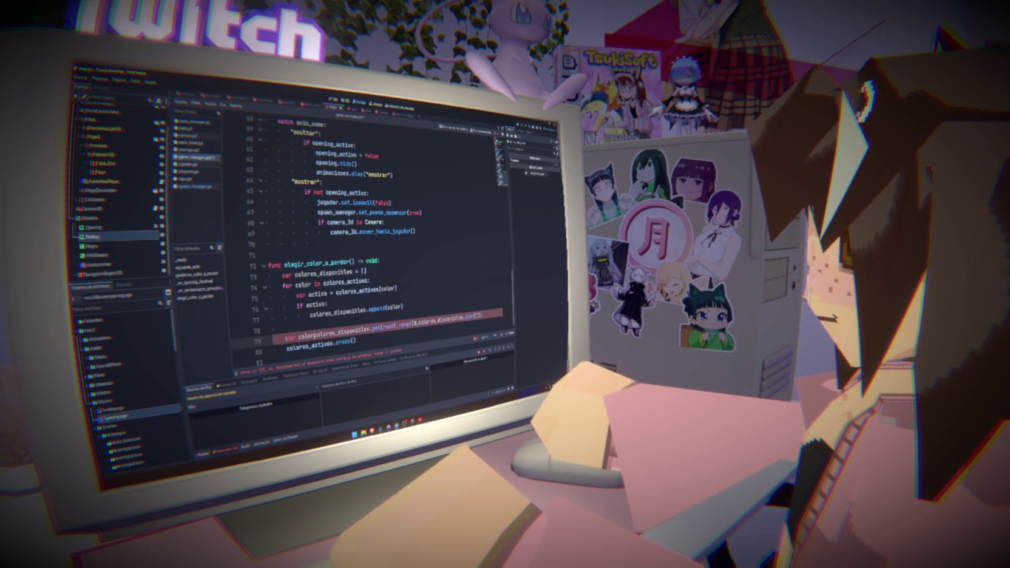
type("=")
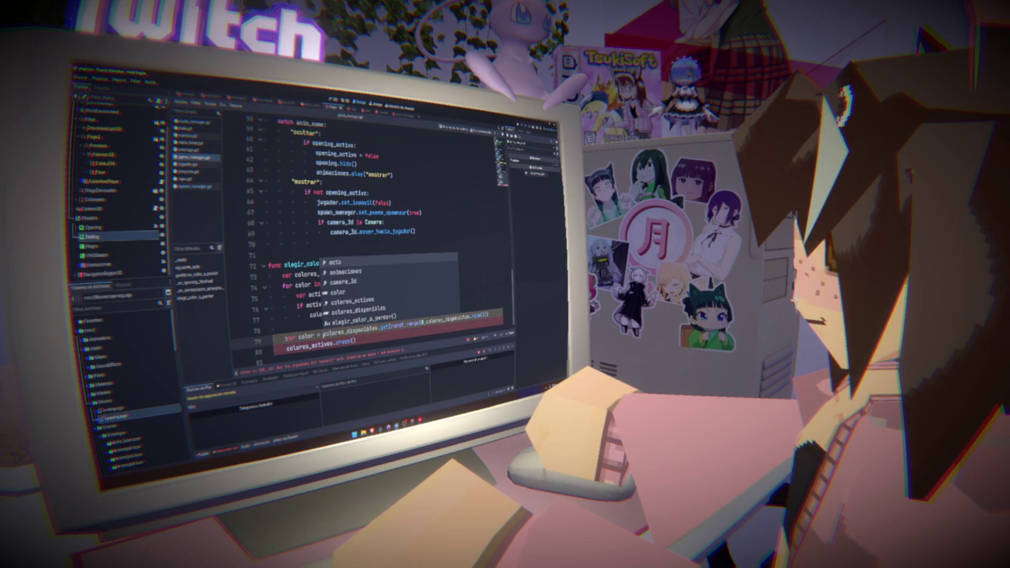
key("Escape")
double_click(305, 336)
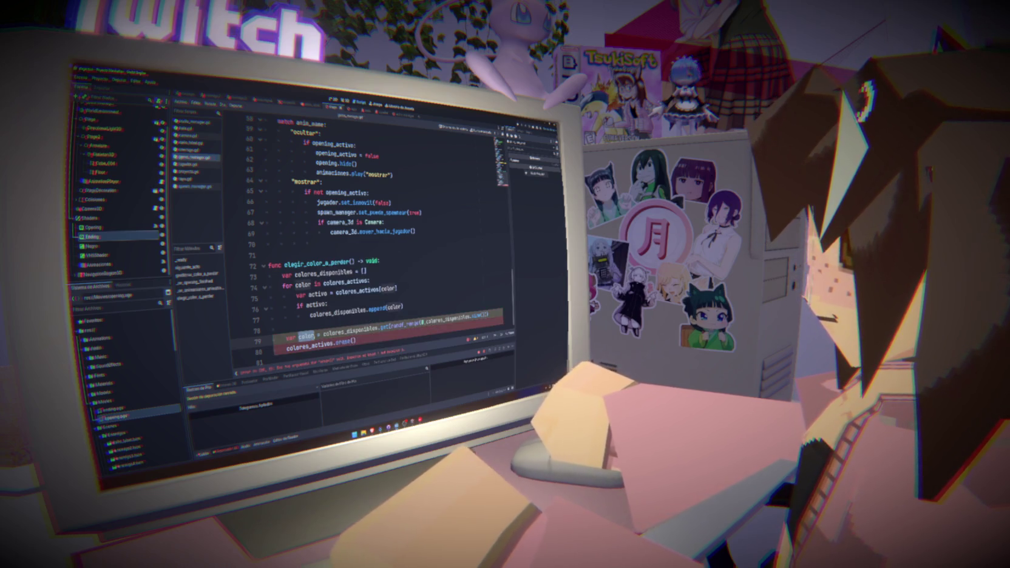
key("ctrl+s")
left_click(354, 341)
type("color")
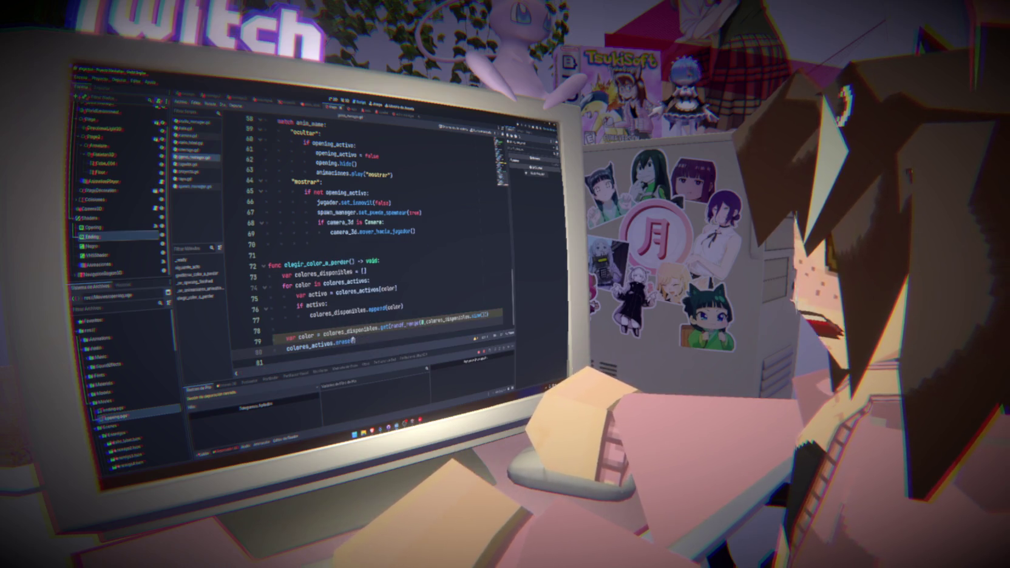
key("ctrl+s")
Step: Rename the variable to color_eliminar in both lines and check the script's error list
left_click(429, 300)
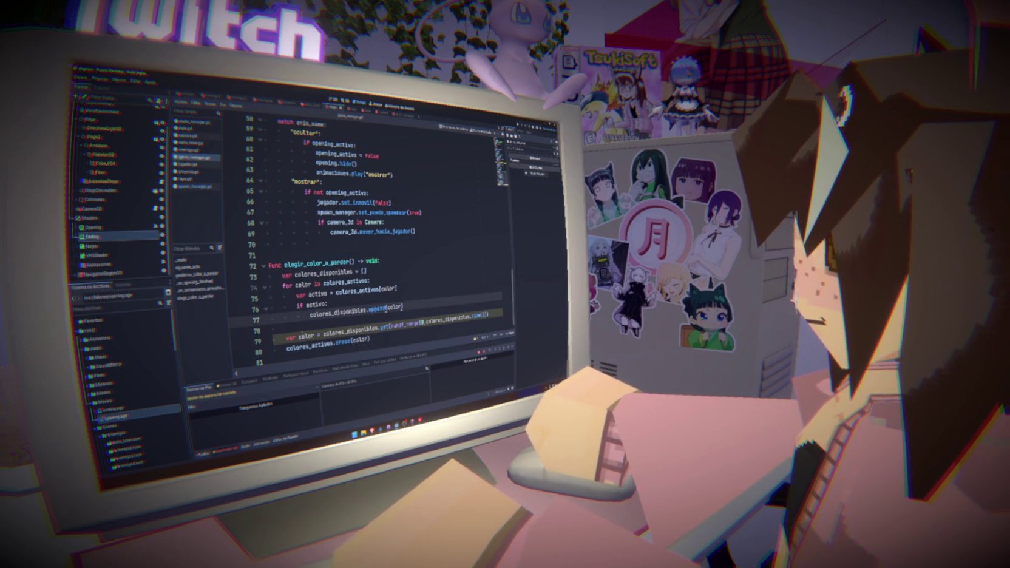
left_click(316, 335)
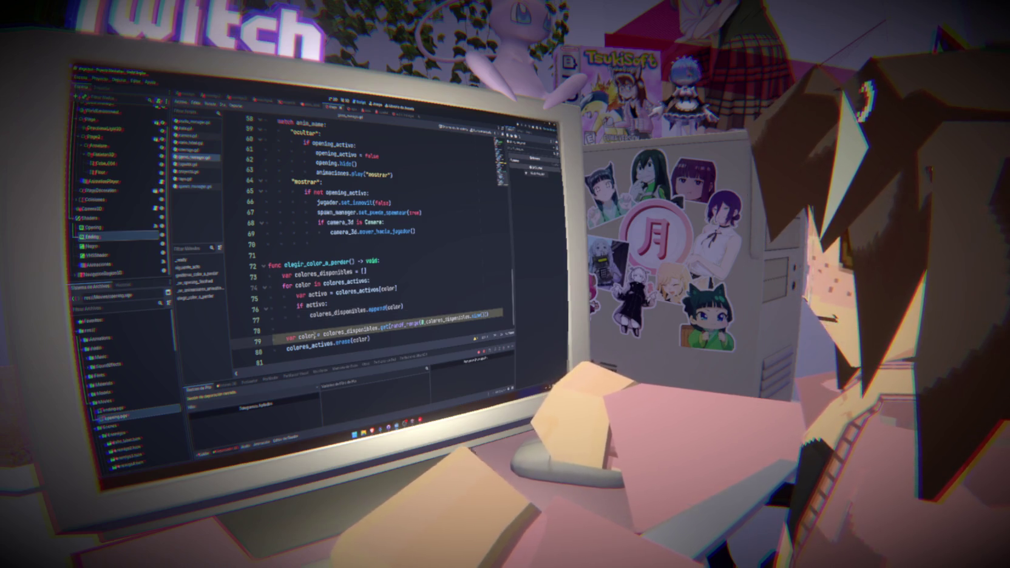
type("_eliminar")
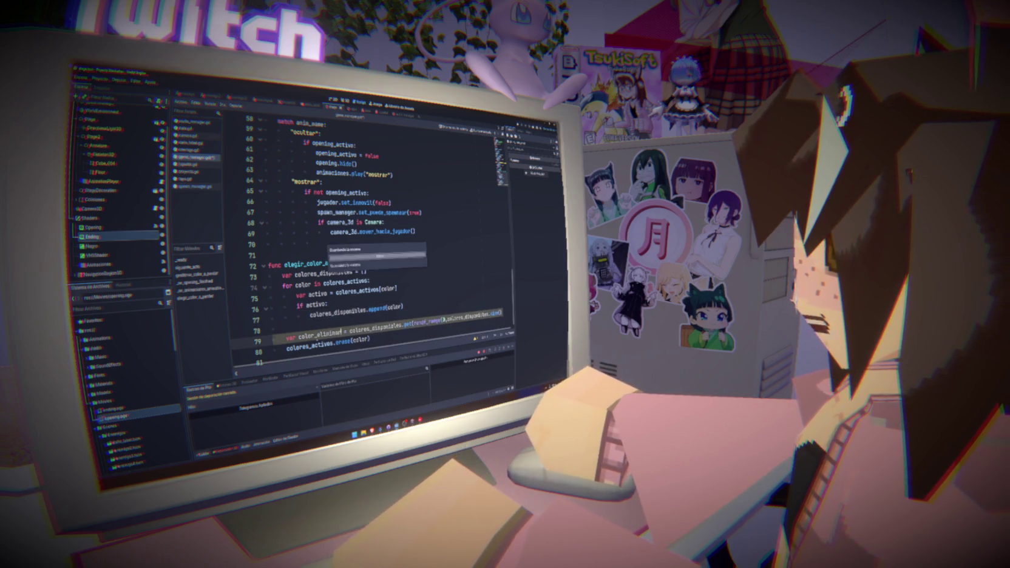
left_click(367, 339)
type("_eliminar")
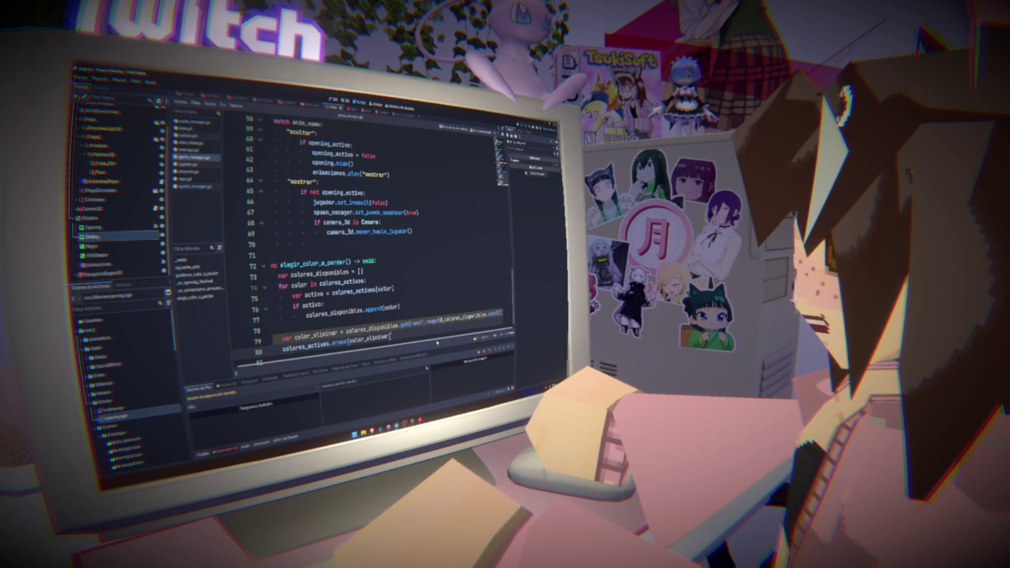
left_click(476, 339)
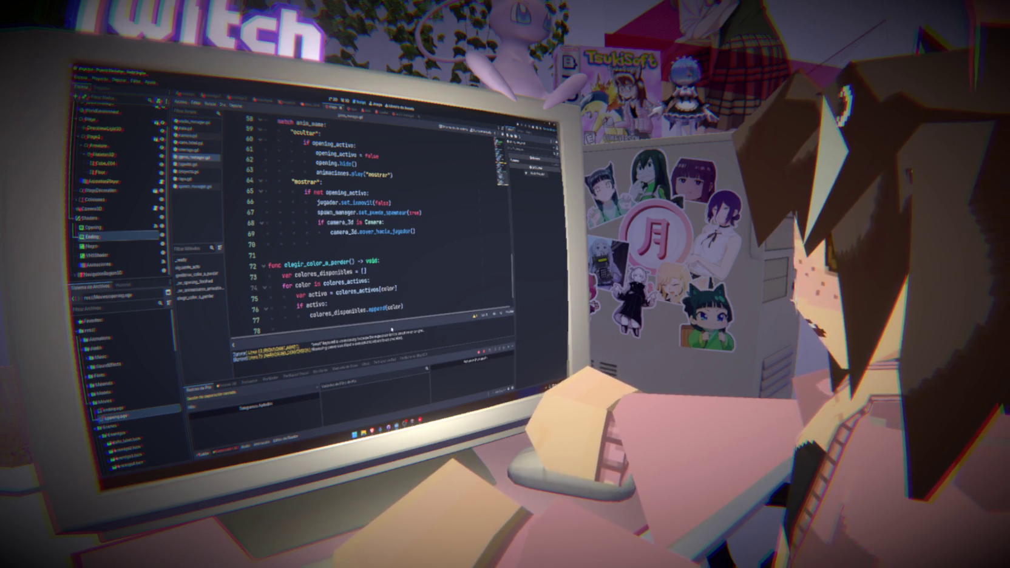
key("ctrl+v")
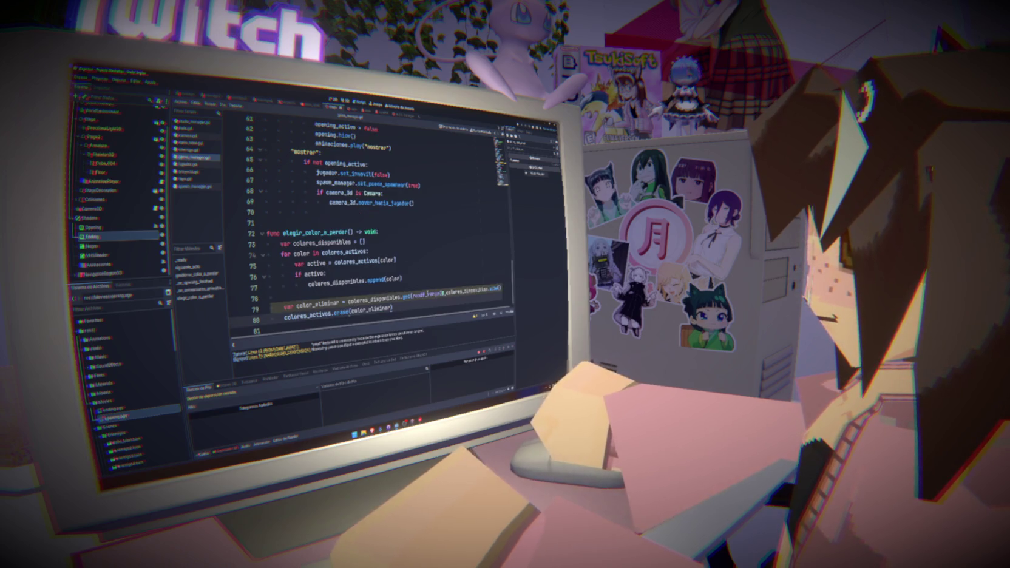
Step: Fix line 79's random-call arguments and closing parentheses, then save the script
left_click(442, 293)
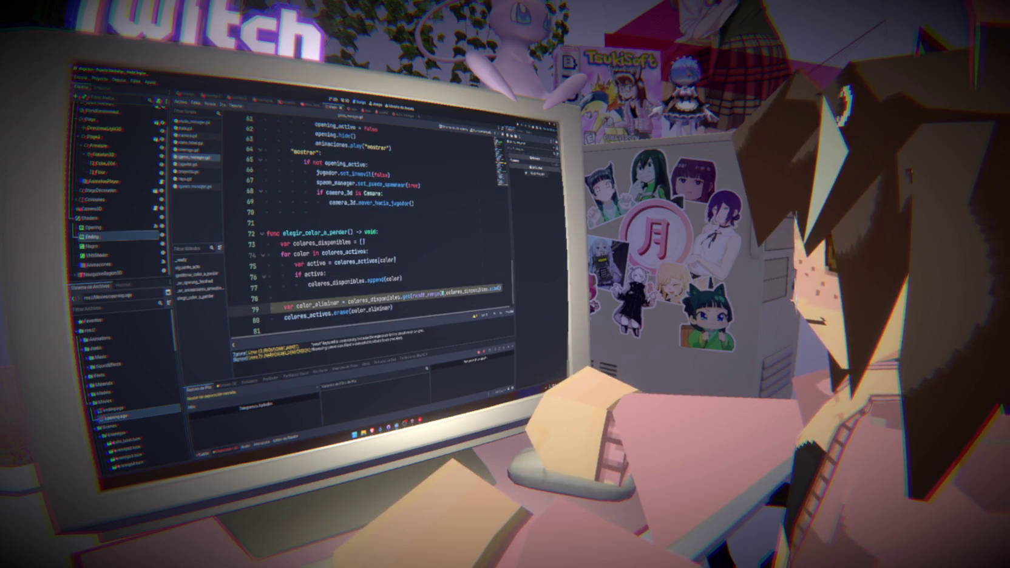
type("0,")
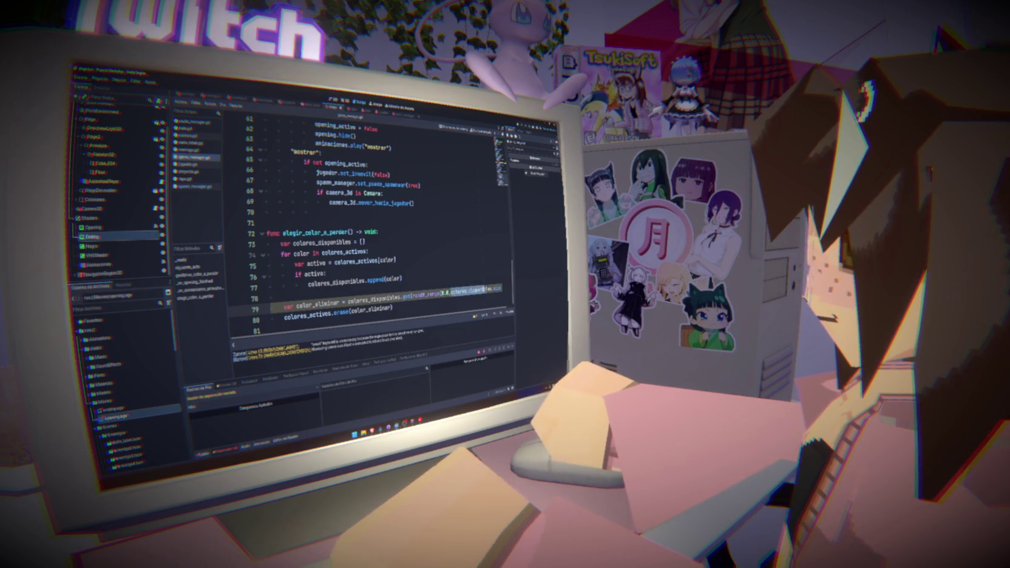
key("End")
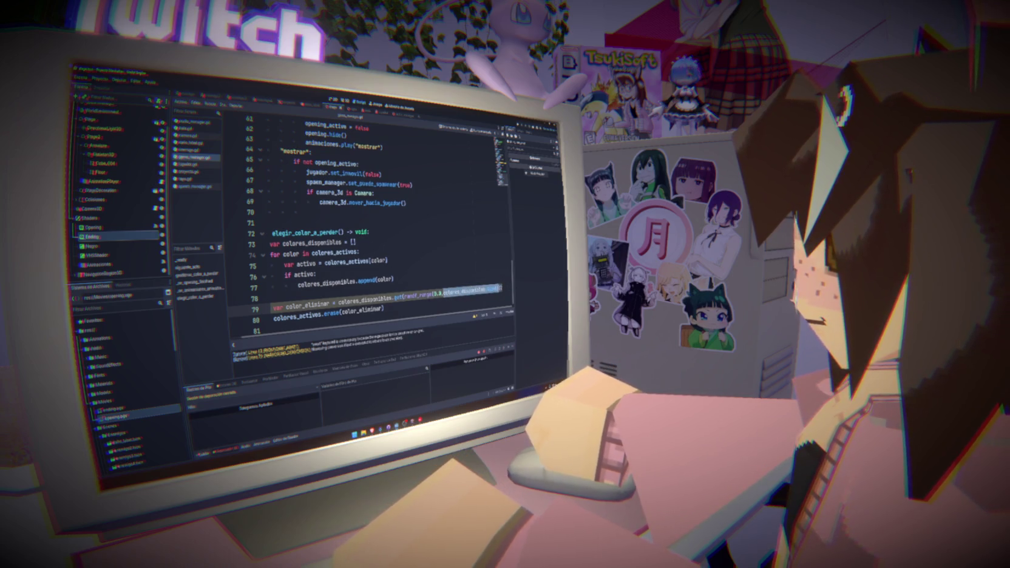
type("float")
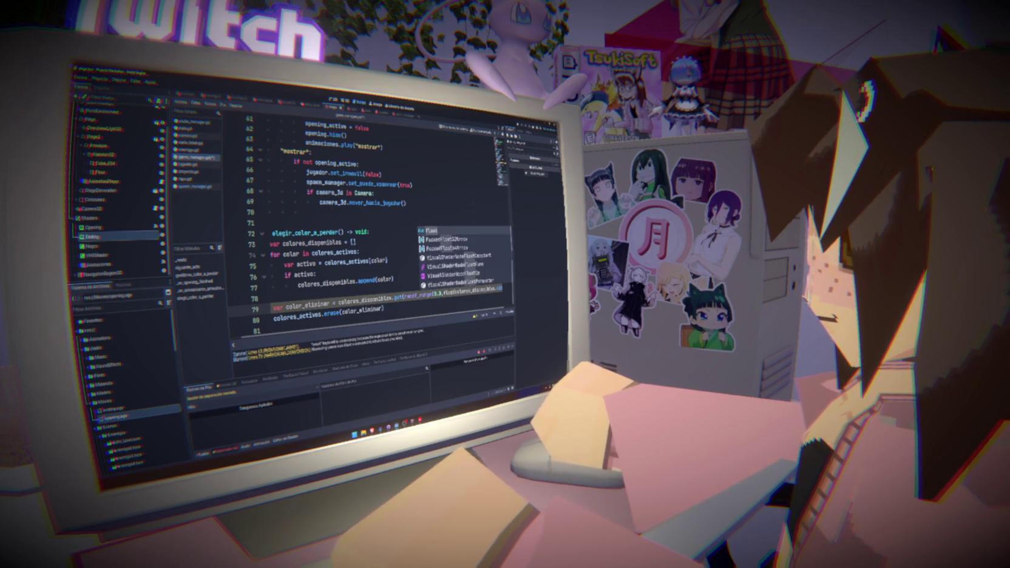
type("(")
key("End")
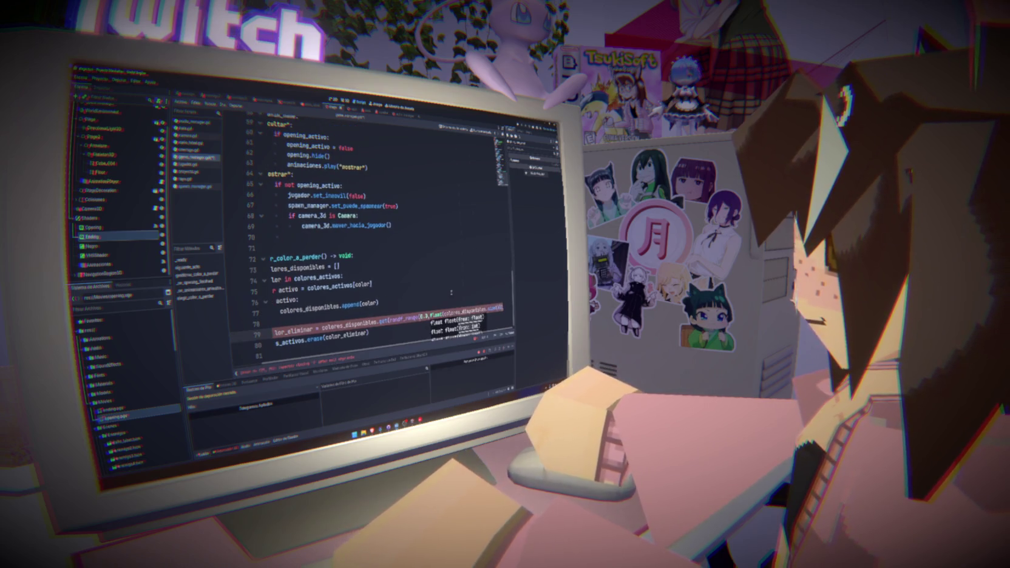
type(")")
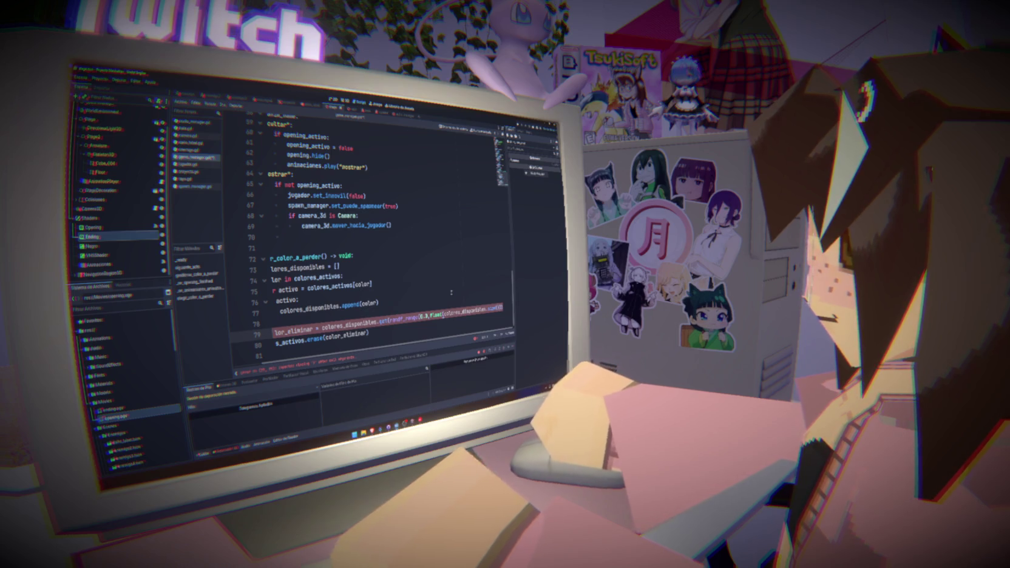
key("BackSpace")
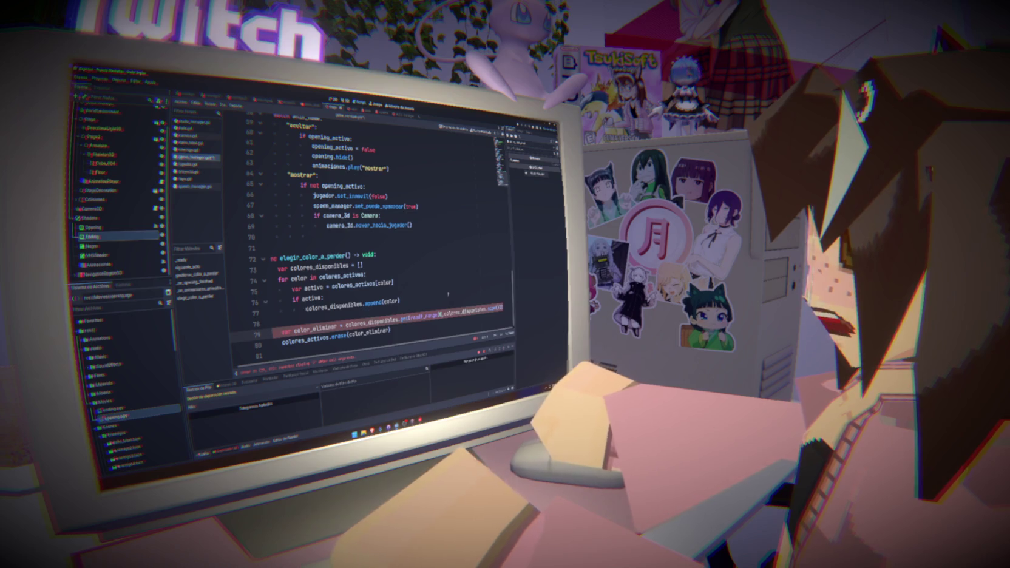
key("ctrl+s")
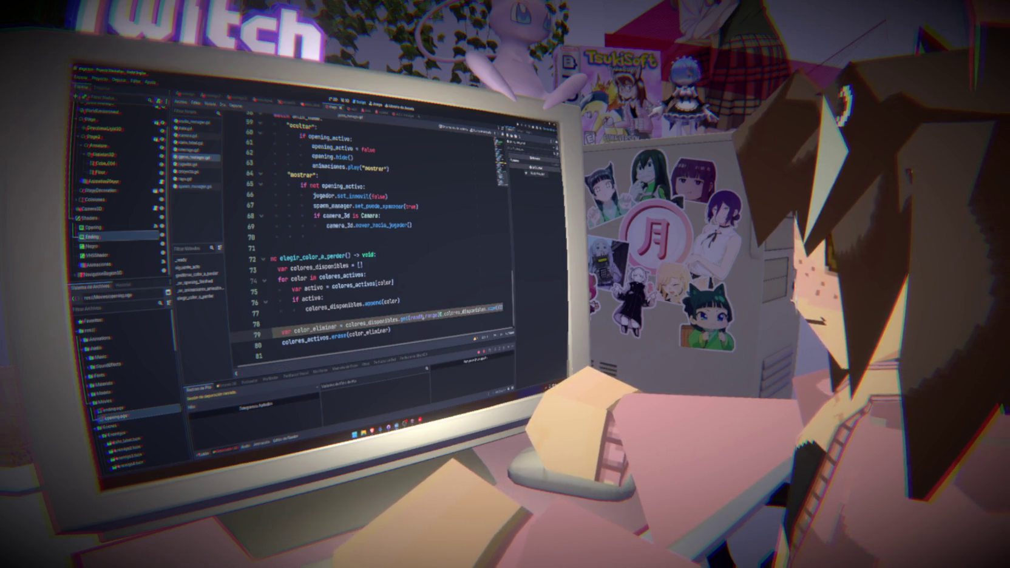
key("ctrl+s")
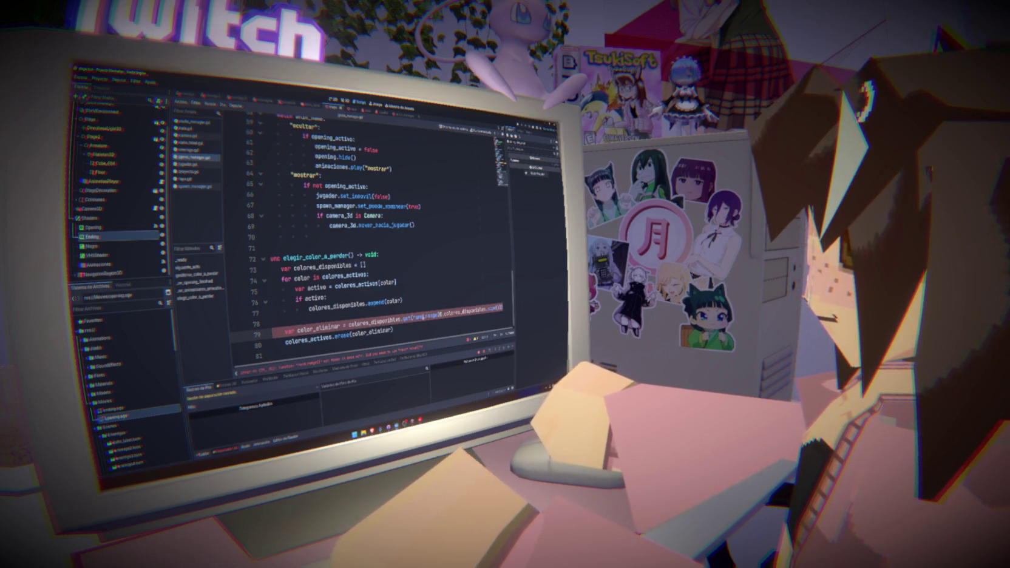
Step: Switch the random call on line 79 to randi_range via autocomplete
left_click(395, 303)
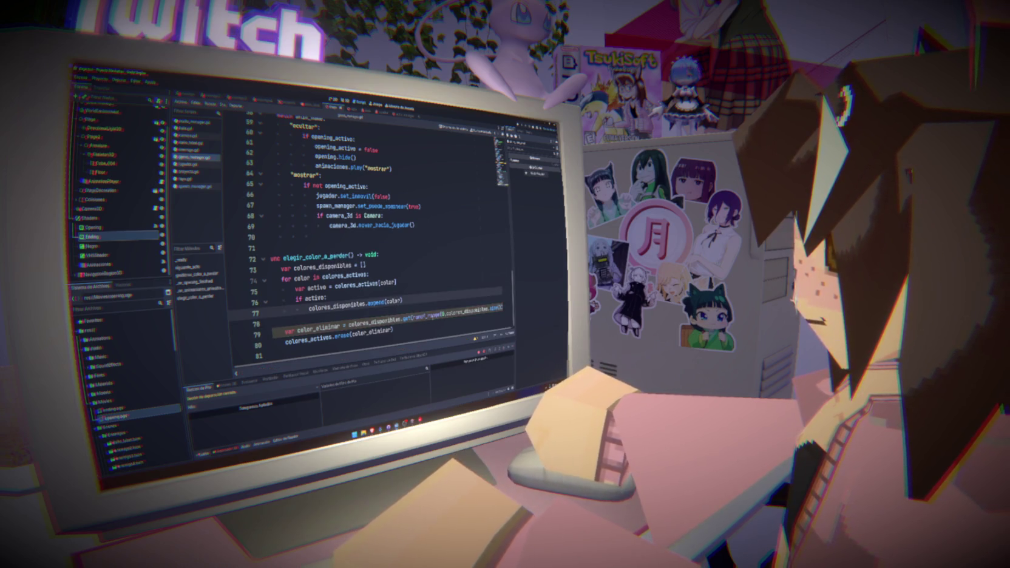
mouse_move(425, 311)
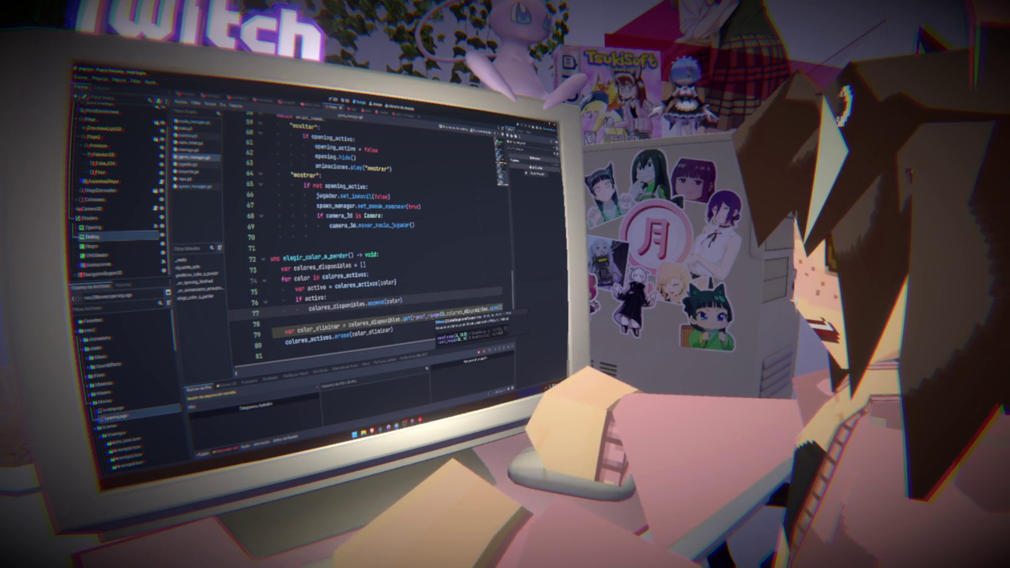
double_click(426, 316)
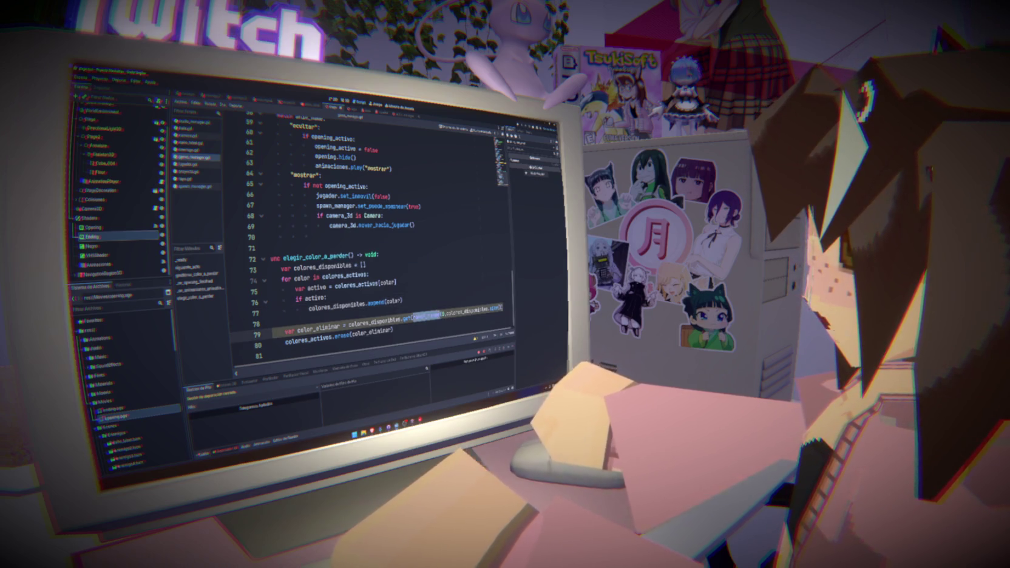
type("rand")
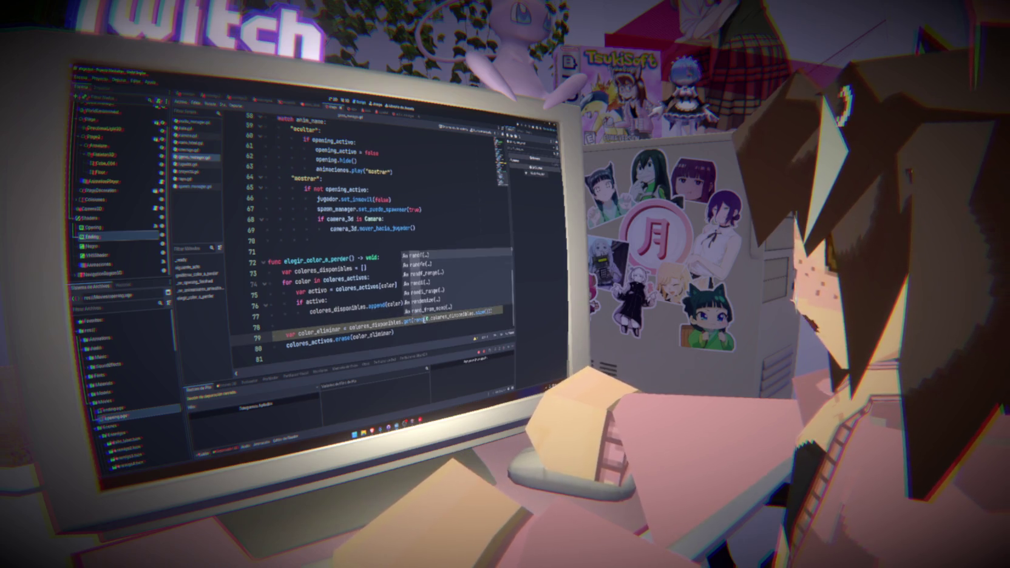
key("Down")
key("Down")
key("Down")
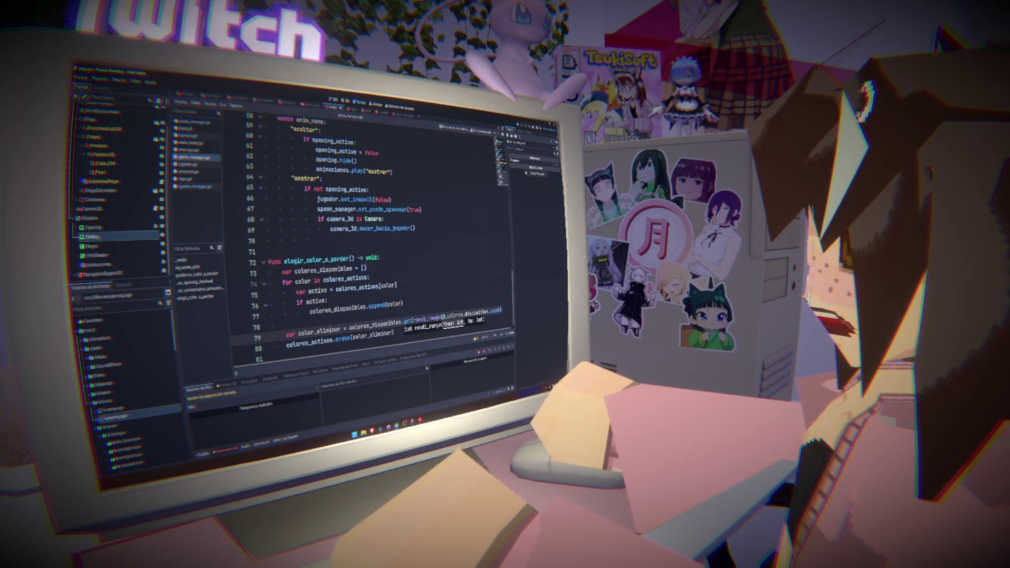
type(")")
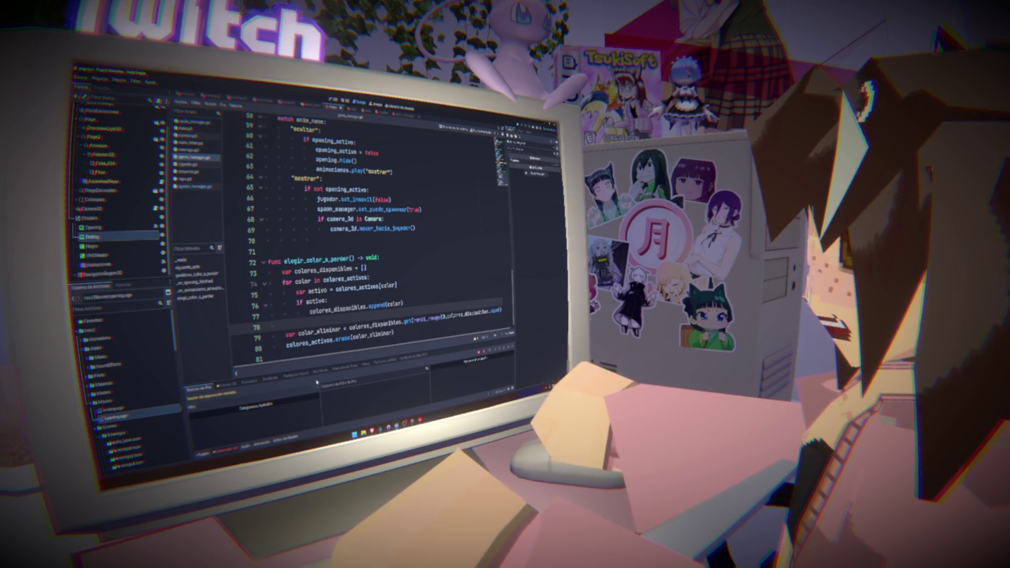
Step: Select the color_eliminar and erase lines 79–80, then return to the append(color) line
left_click_drag(417, 335, 248, 344)
left_click_drag(412, 326, 236, 327)
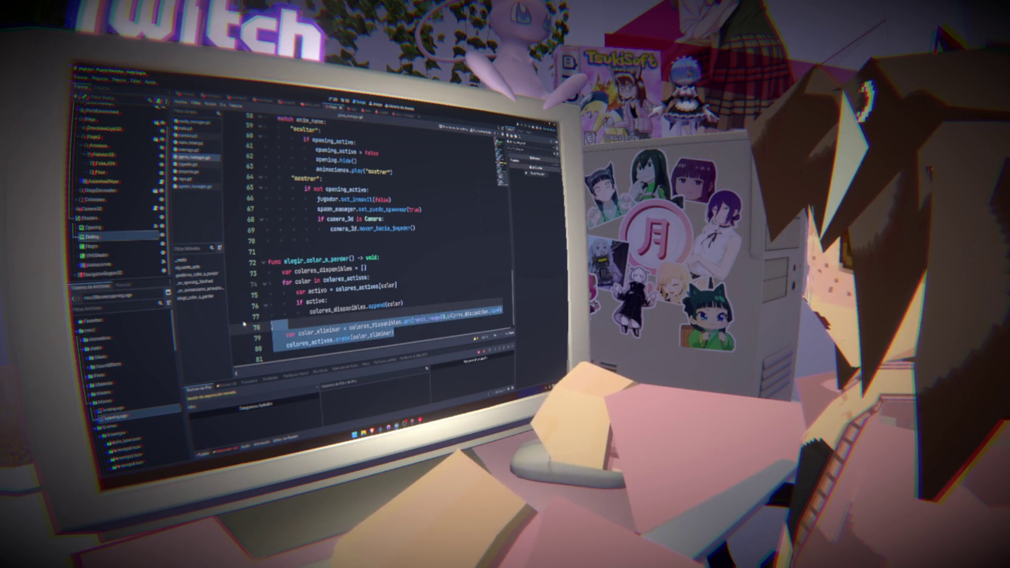
left_click_drag(364, 341, 271, 335)
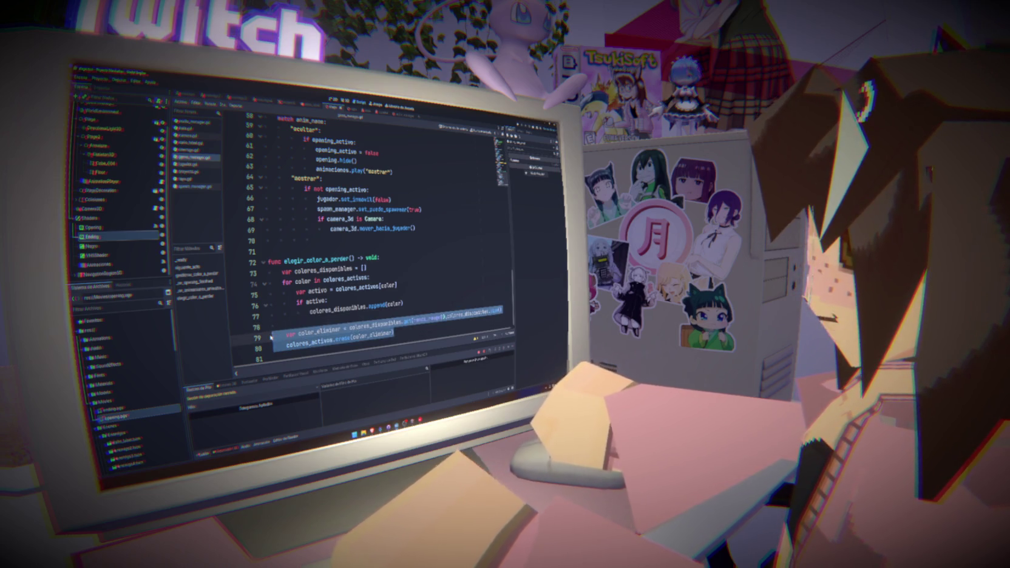
key("super+d")
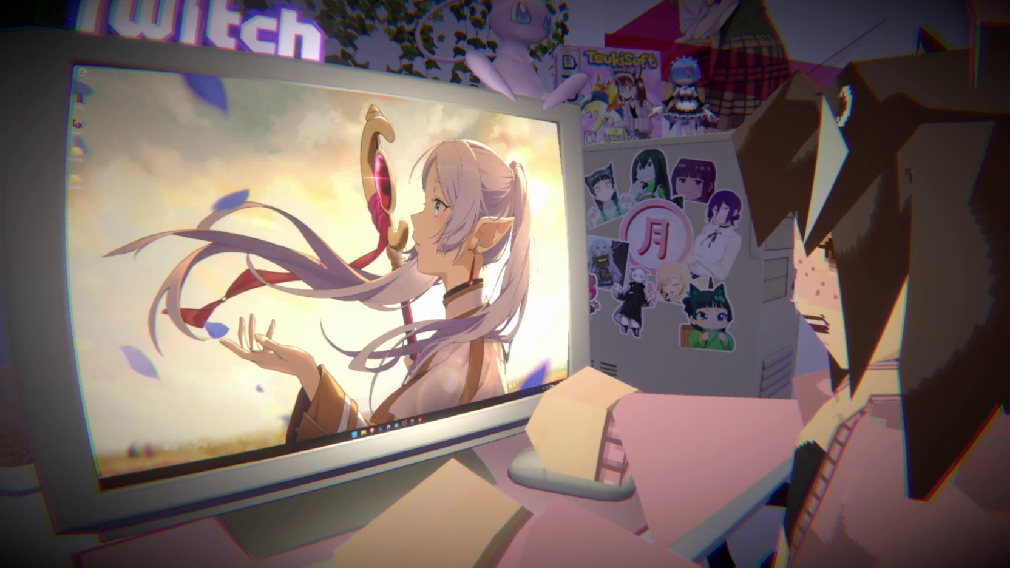
key("super+d")
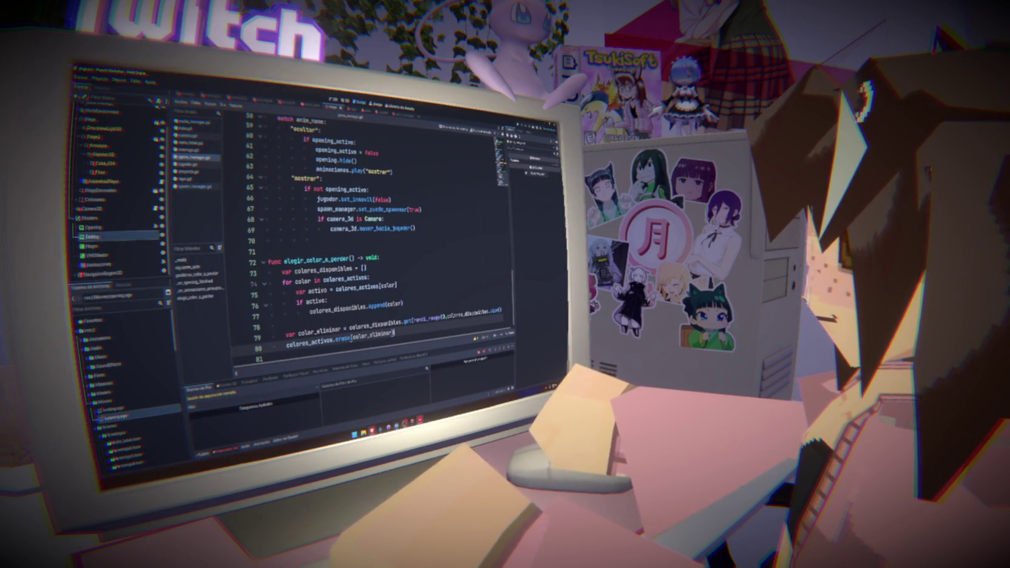
left_click(420, 300)
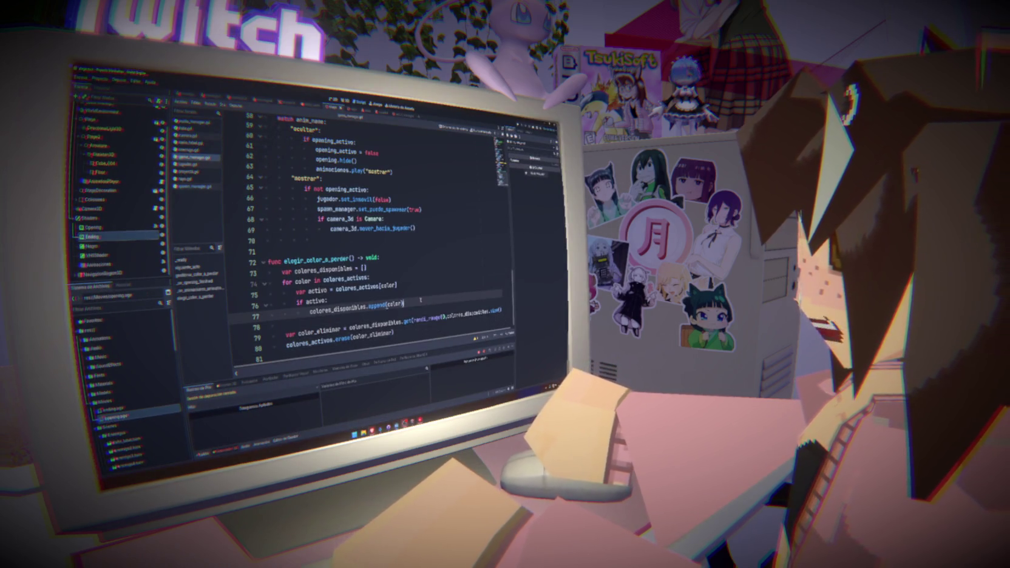
Step: In gestionar_color_a_perder, fix the await on the elegir_color_a_perder() call so callers wait for it
double_click(316, 259)
scroll(364, 242, "up", 7)
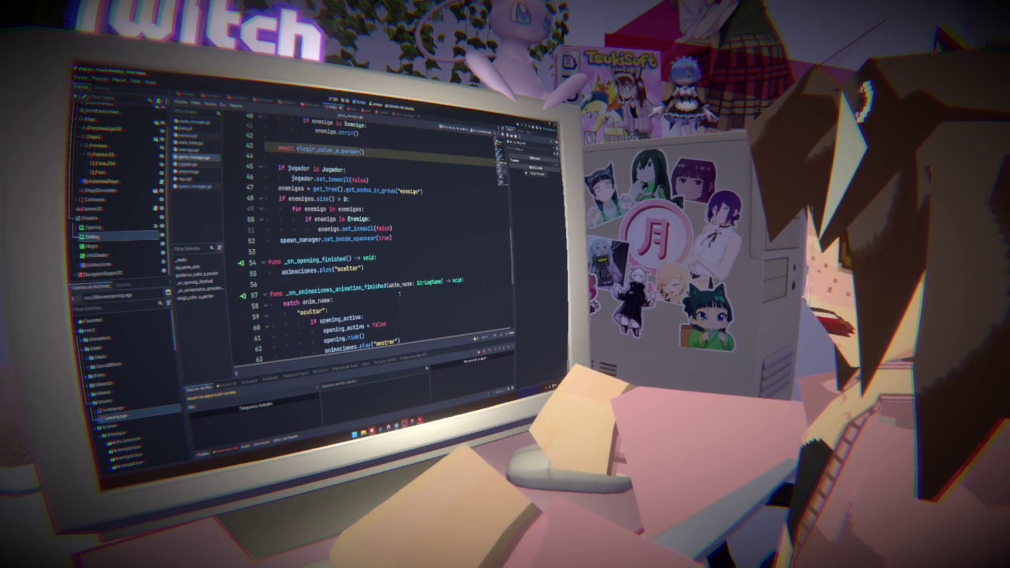
left_click(428, 264)
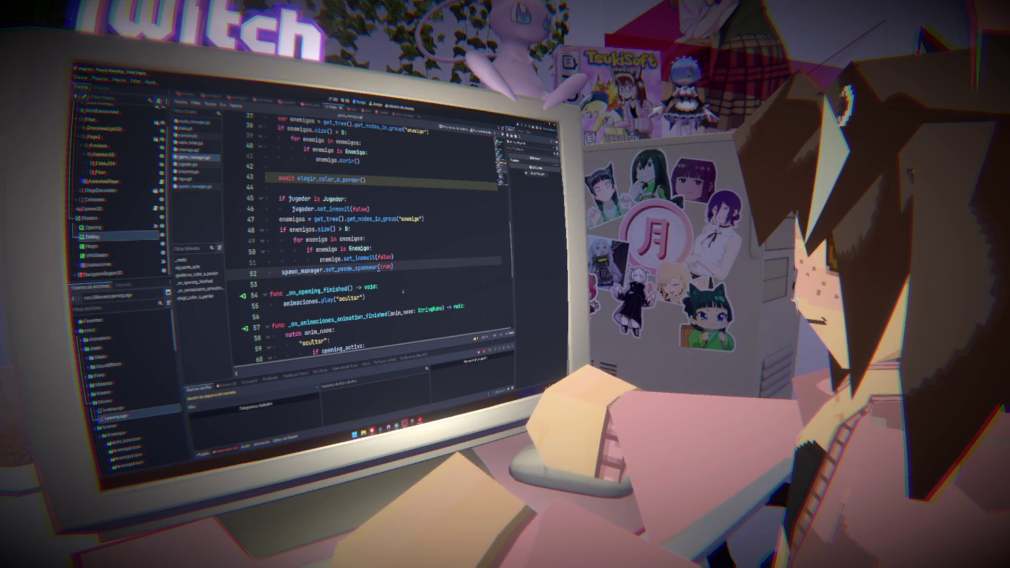
scroll(333, 281, "down", 3)
scroll(334, 281, "up", 8)
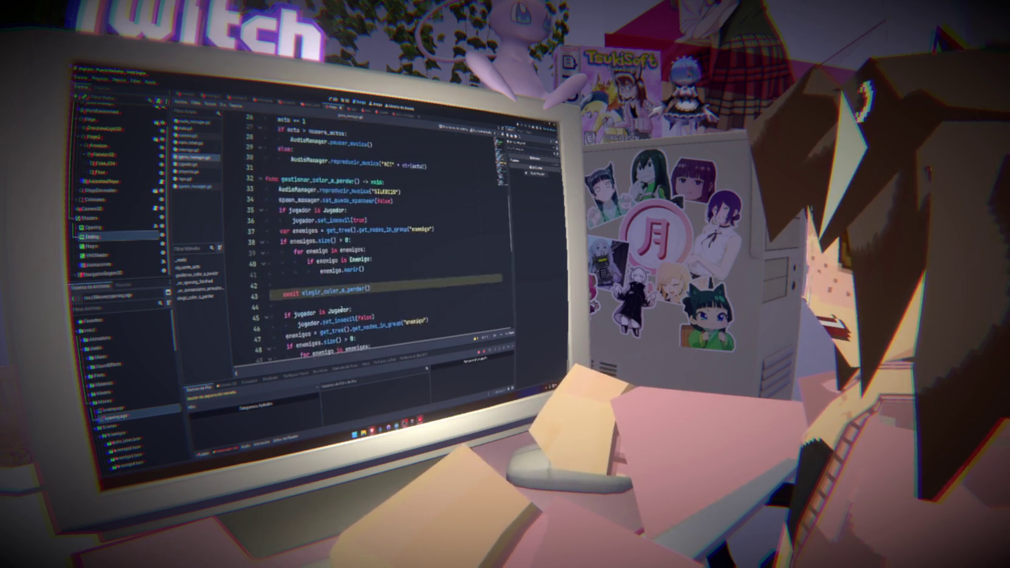
left_click(306, 326)
key("BackSpace")
key("BackSpace")
key("BackSpace")
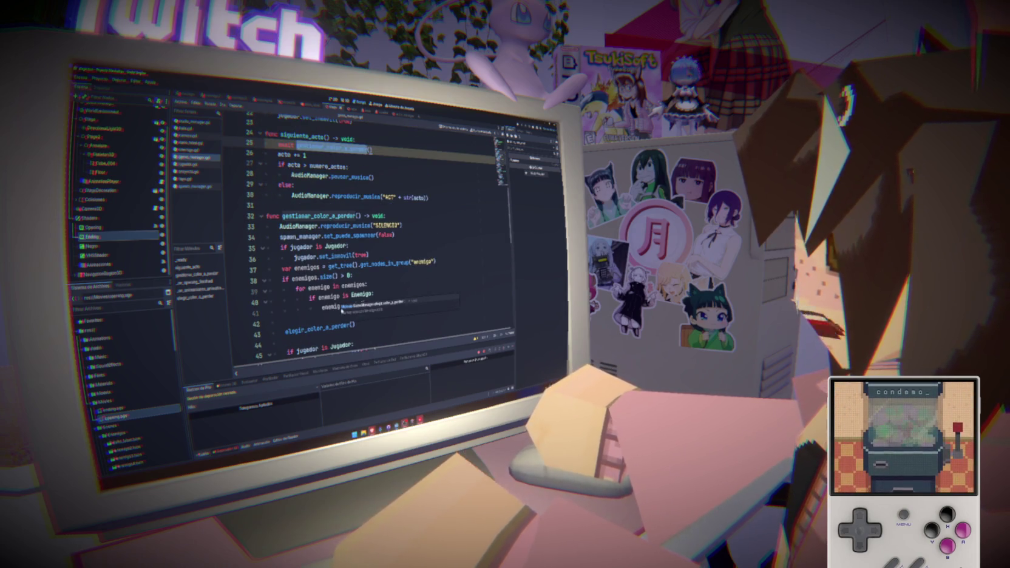
left_click(353, 325)
type("await")
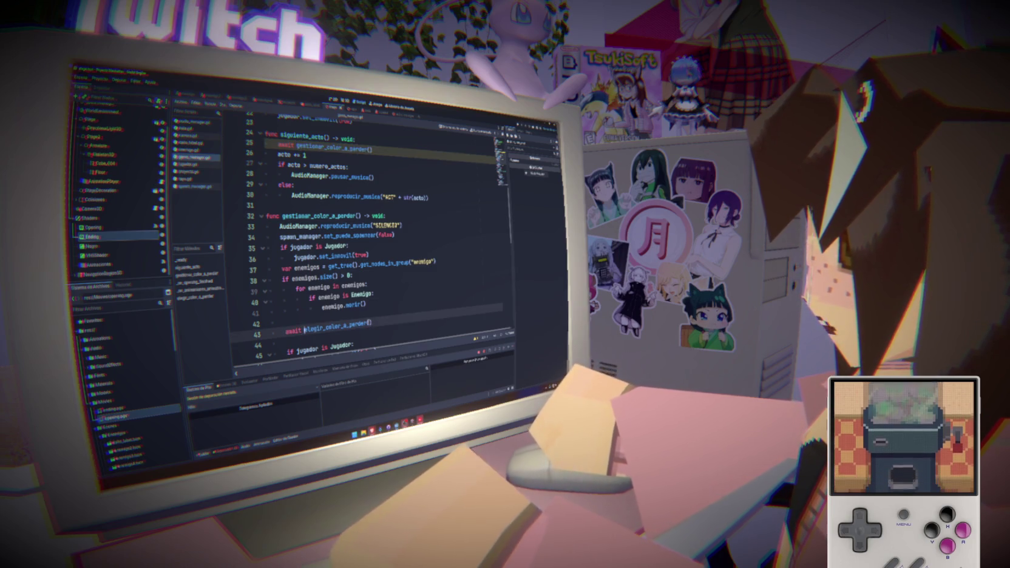
scroll(382, 315, "down", 12)
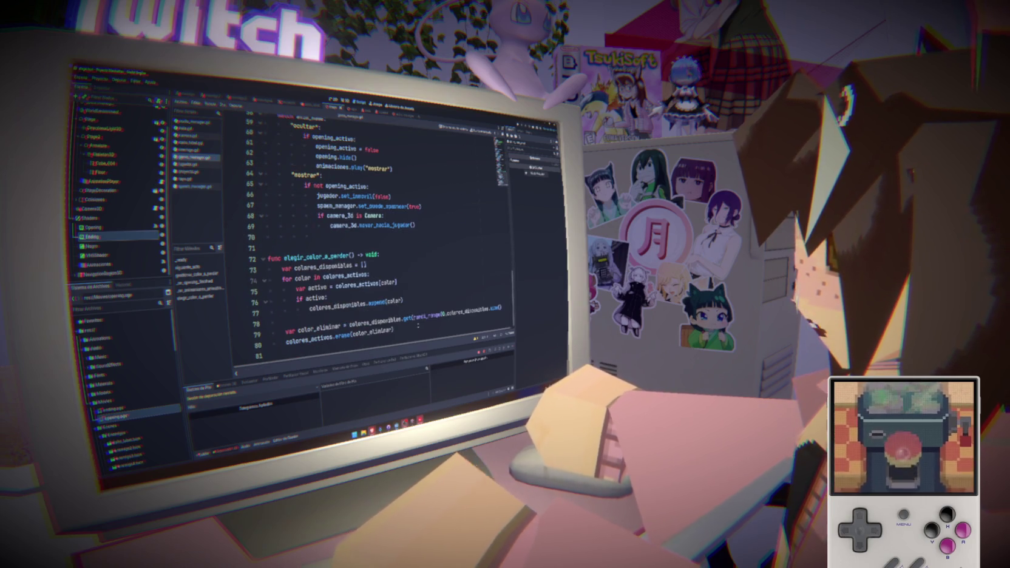
Step: Below the erase line, add 'await get_tree().create_timer(4).timeout' to elegir_color_a_perder
left_click(423, 329)
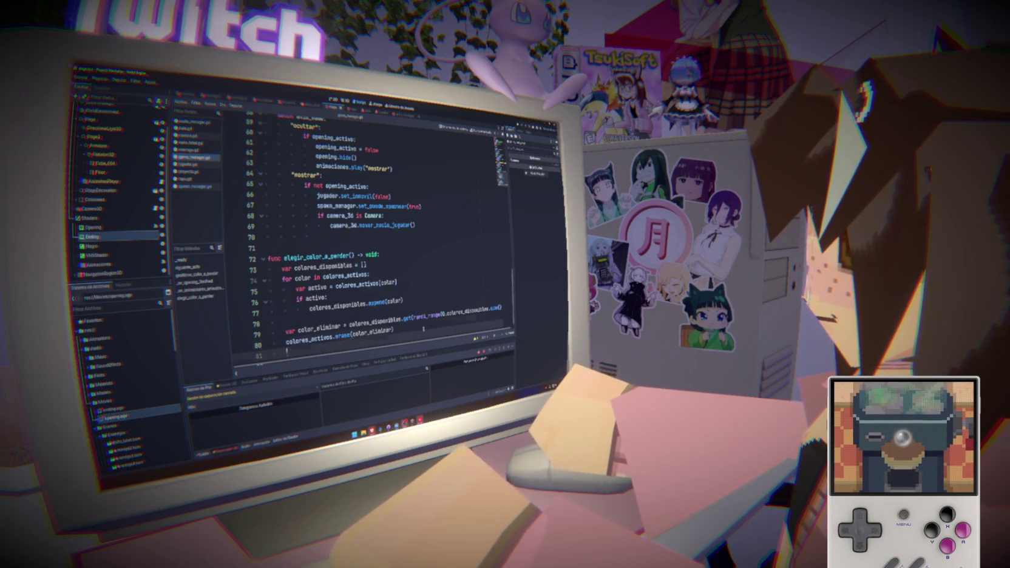
type("await get_tr")
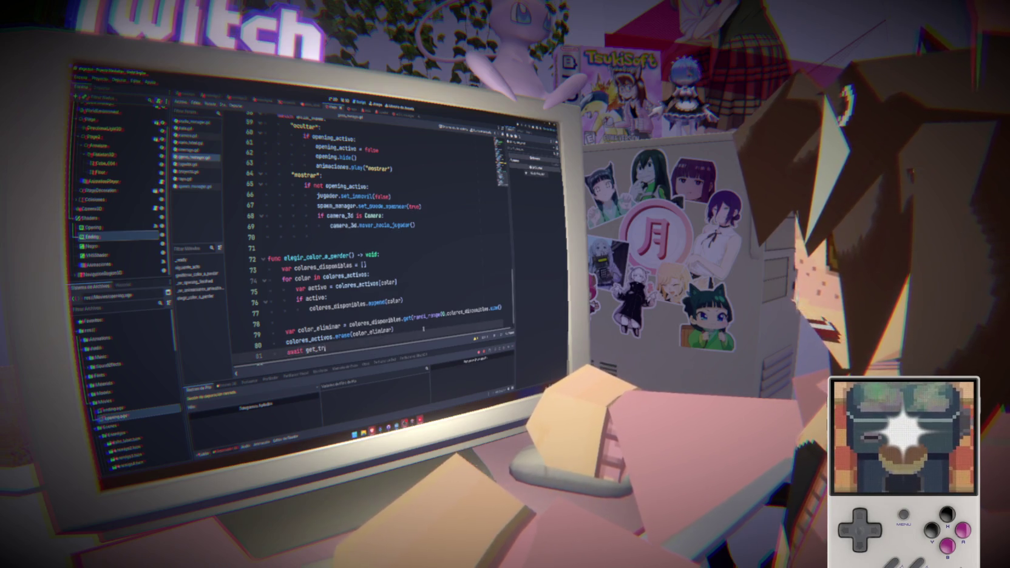
type("ee()")
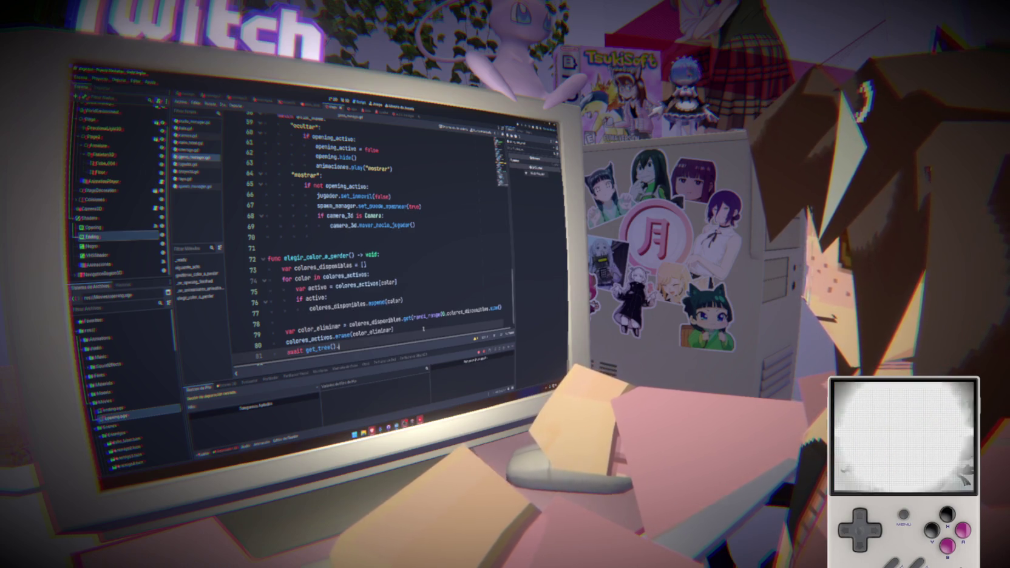
type(".create_tim")
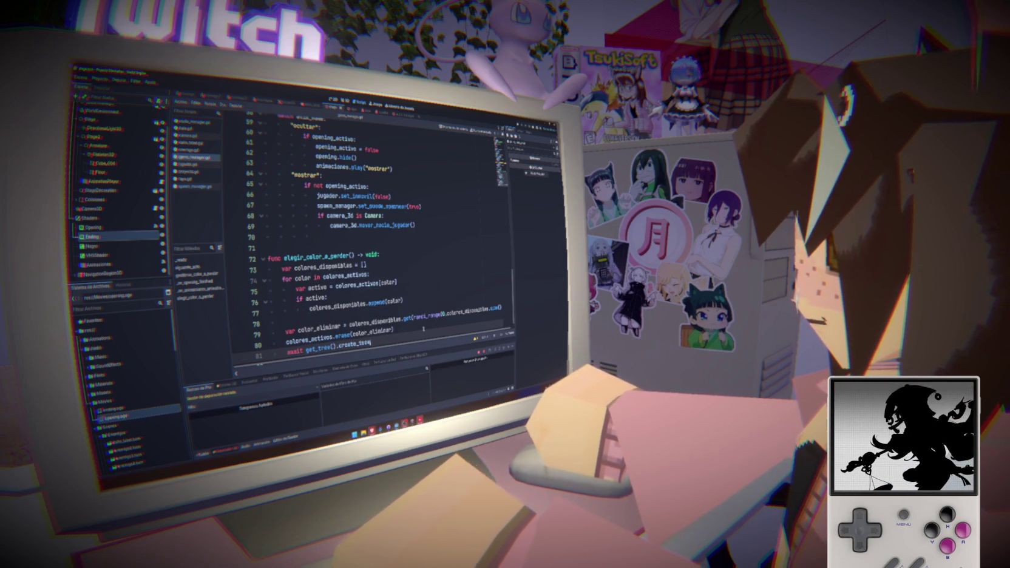
type("er(")
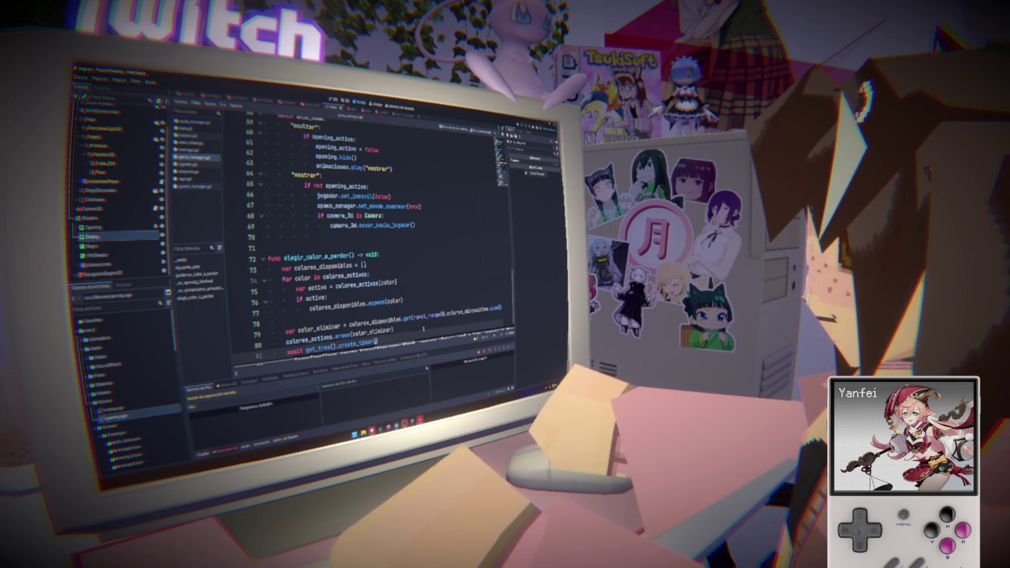
type("4")
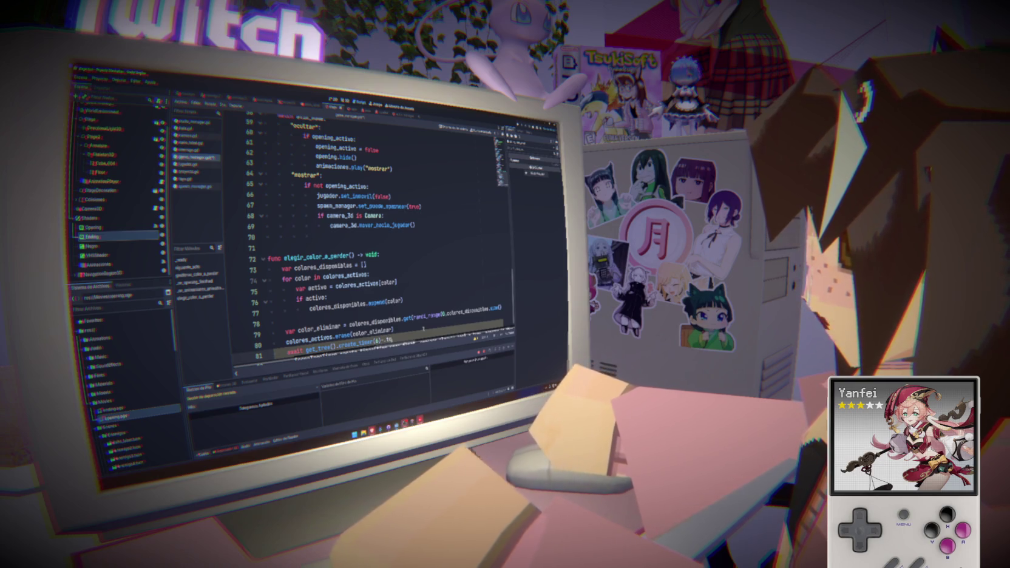
key("BackSpace")
key("BackSpace")
key("Return")
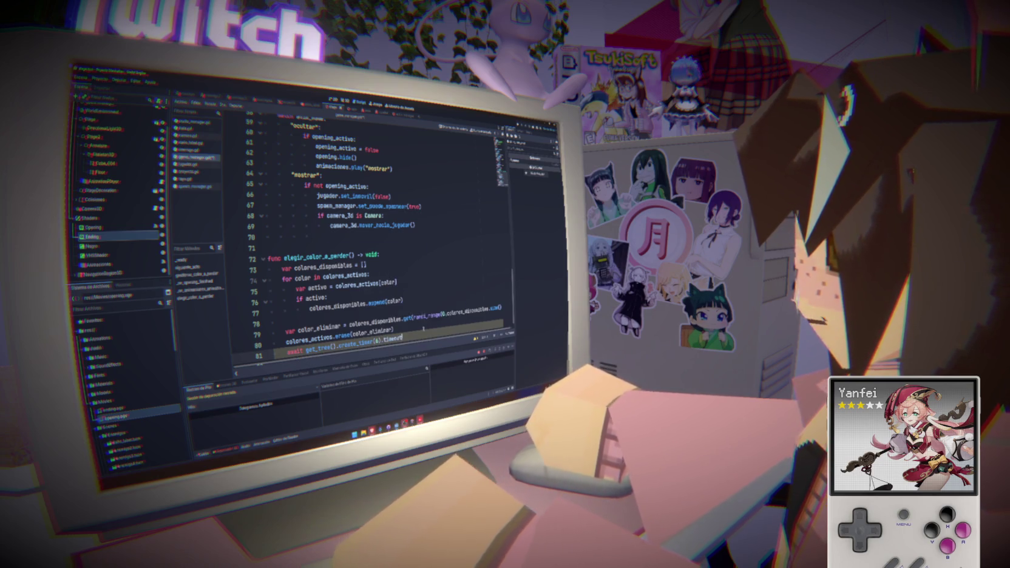
Step: Save the script and run the project with F5 to test the changes
key("ctrl+s")
scroll(370, 237, "up", 9)
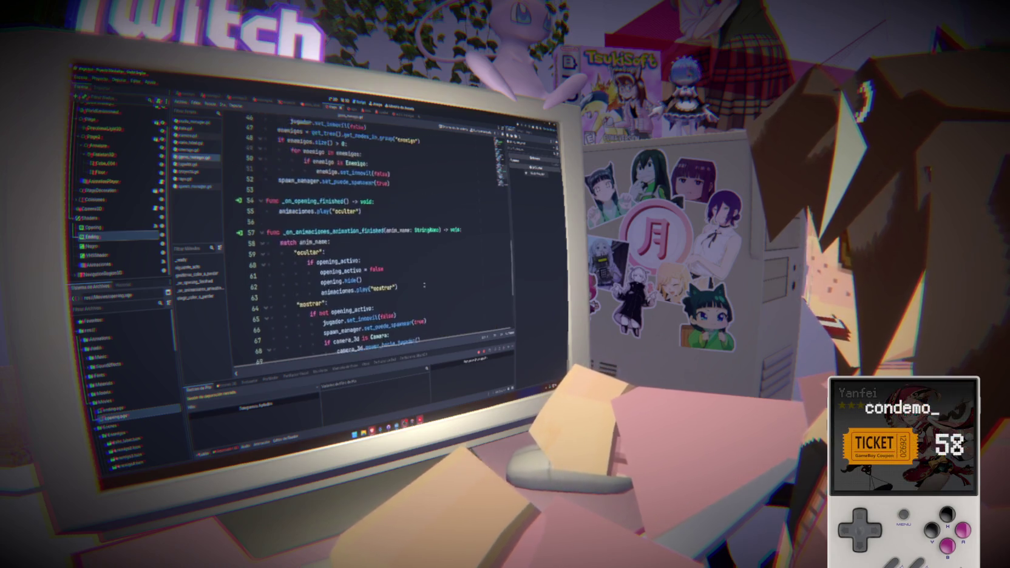
scroll(428, 257, "up", 2)
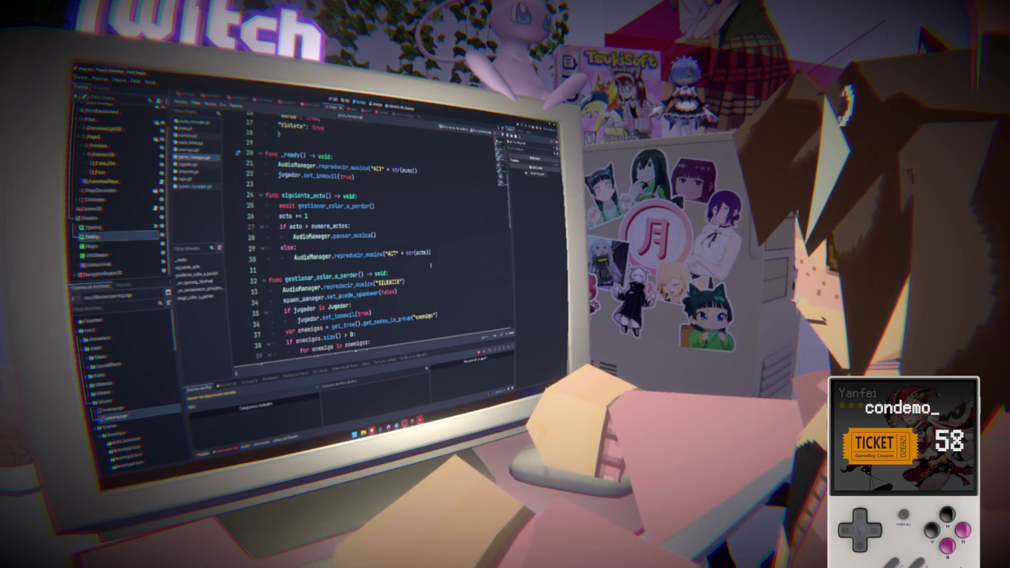
left_click(452, 242)
key("F5")
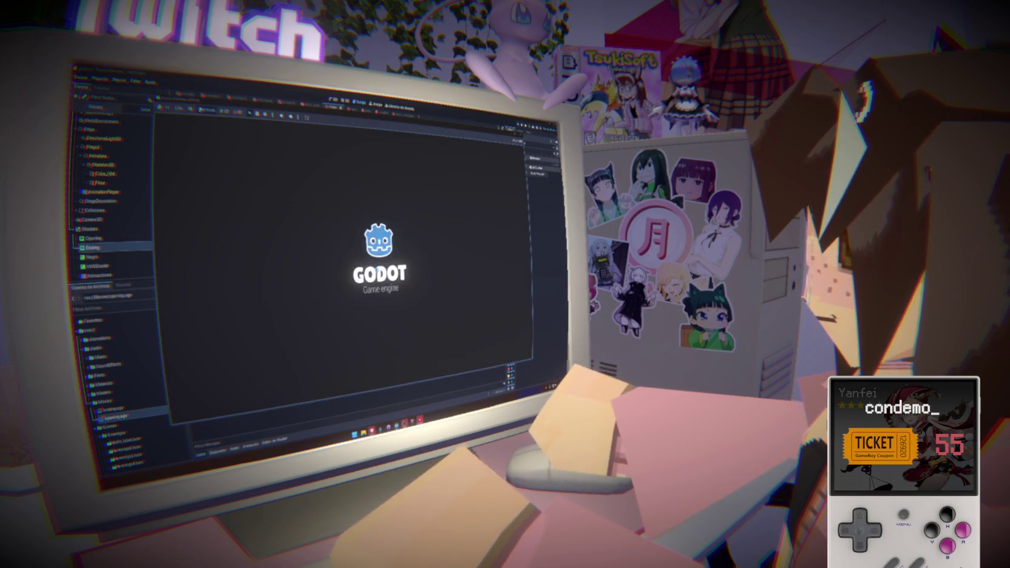
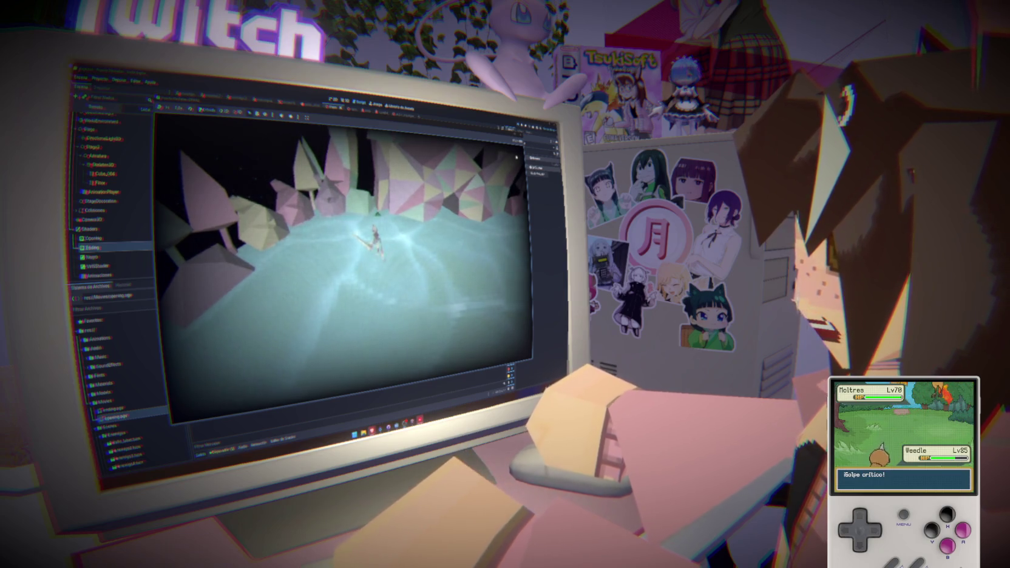
Step: Add print(colores_activos) and print("---------") lines after line 80 in elegir_color_a_perder
key("F8")
scroll(364, 243, "down", 14)
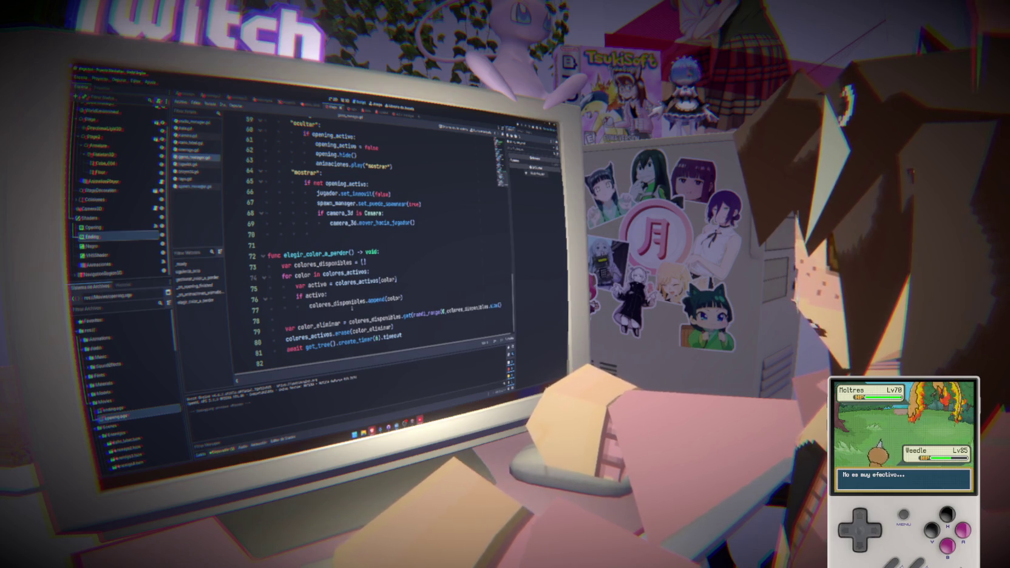
left_click(414, 326)
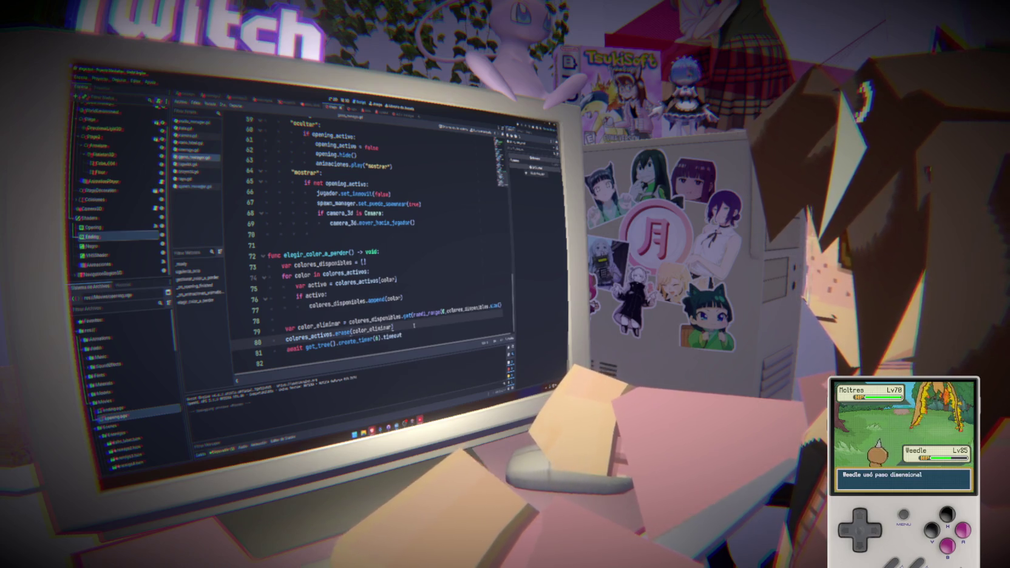
key("Return")
type("print")
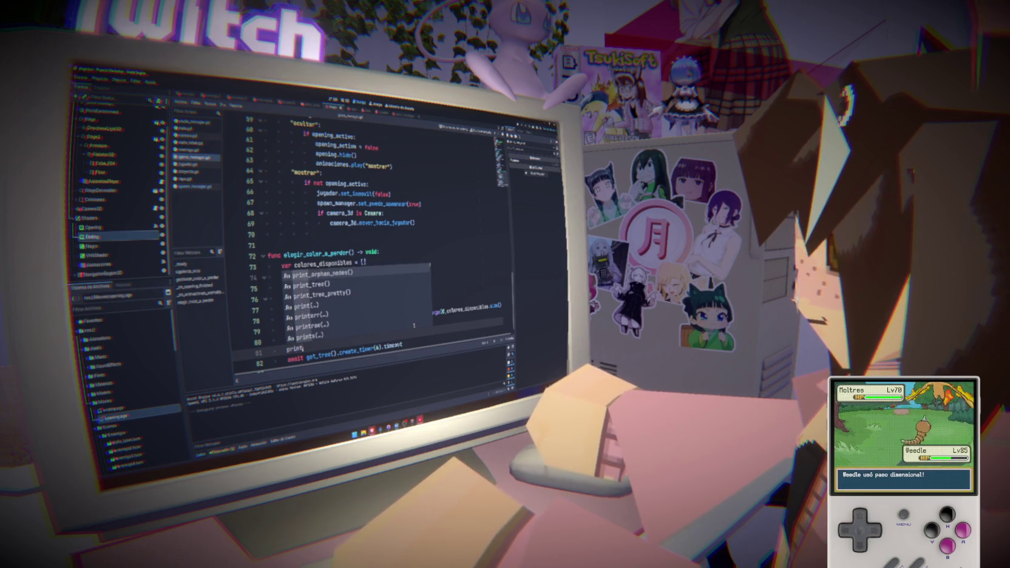
key("Return")
type("s_activos")
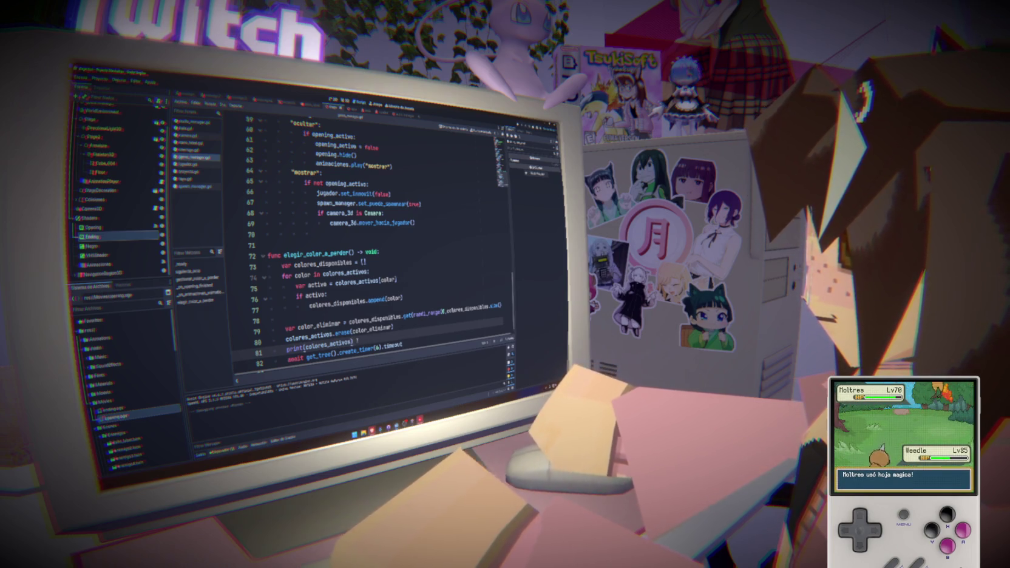
key("Return")
type("print(")
key("Return")
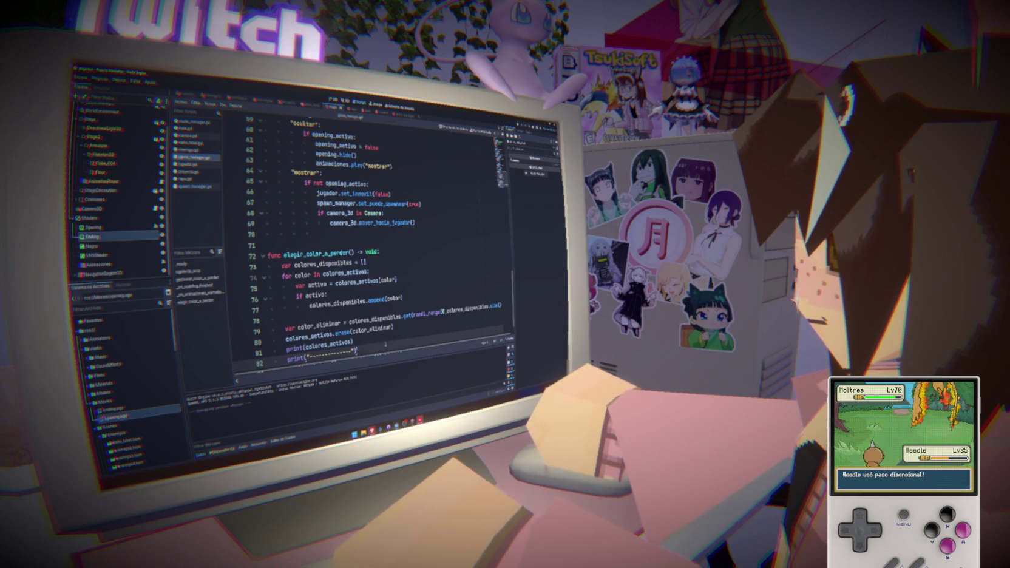
left_click(383, 335)
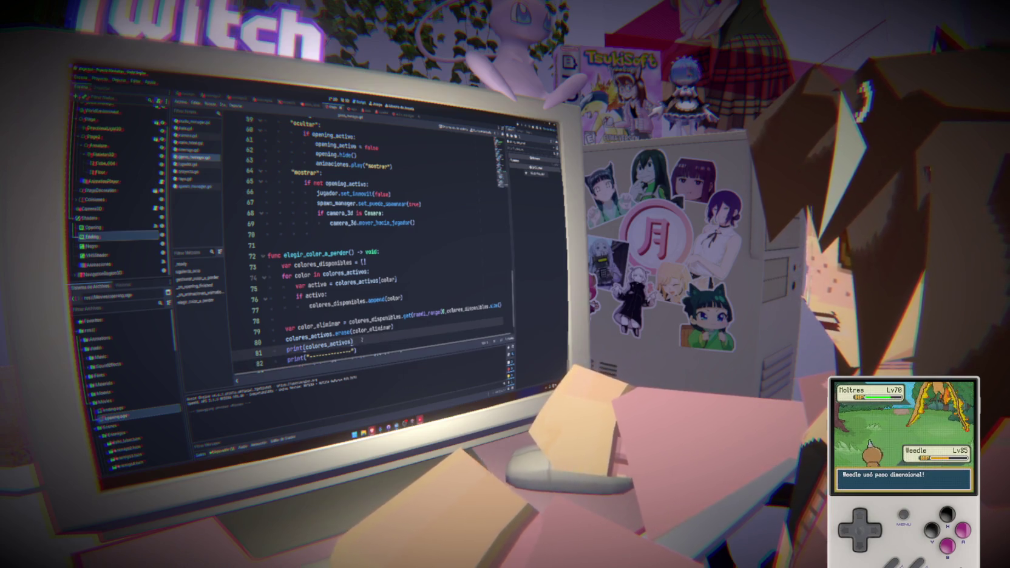
scroll(340, 343, "down", 1)
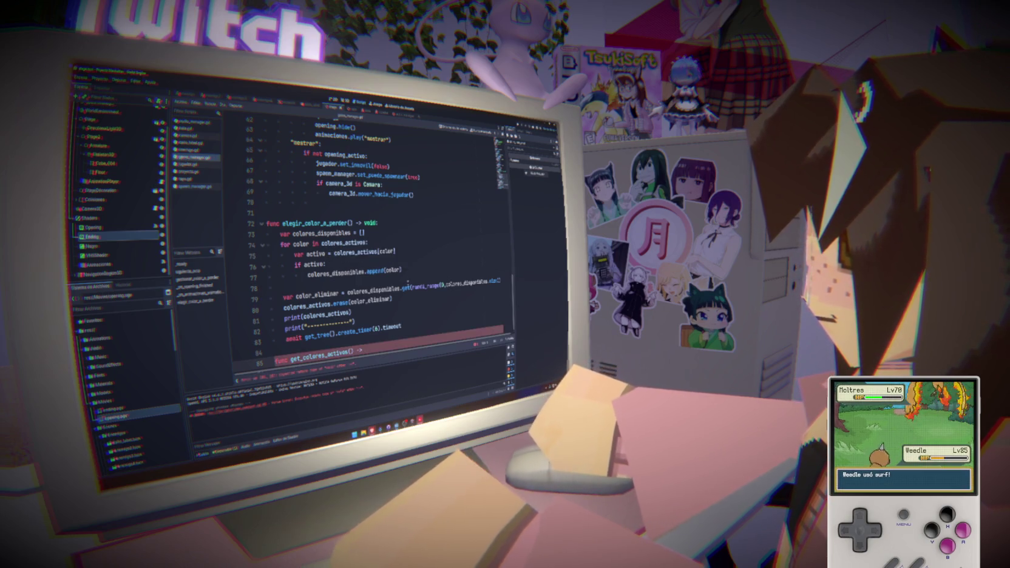
Step: Complete 'func get_colores_activos() -> Dictionary:' with a body of 'return colores_activos'
type("Dic")
key("Return")
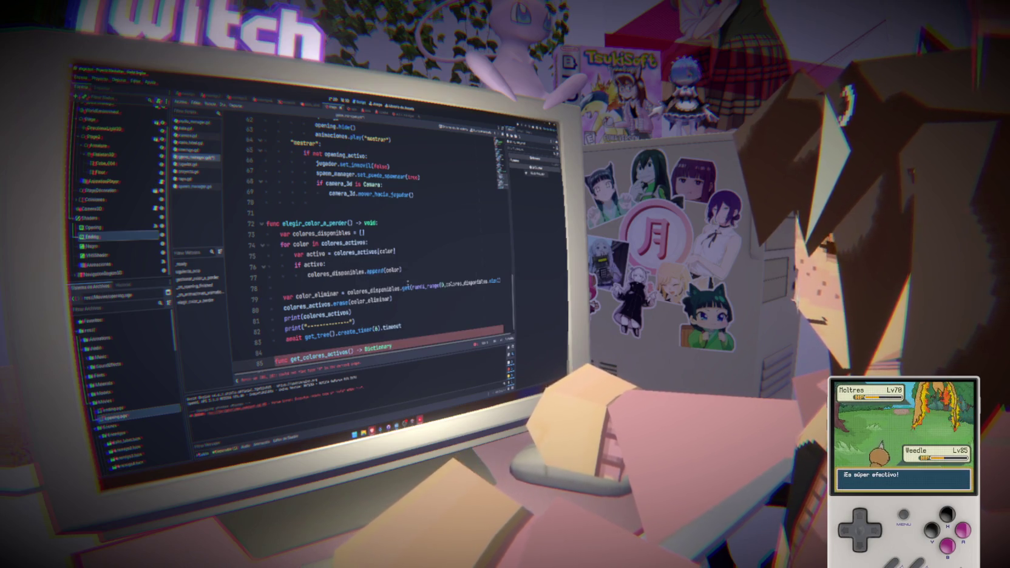
type(":")
key("Return")
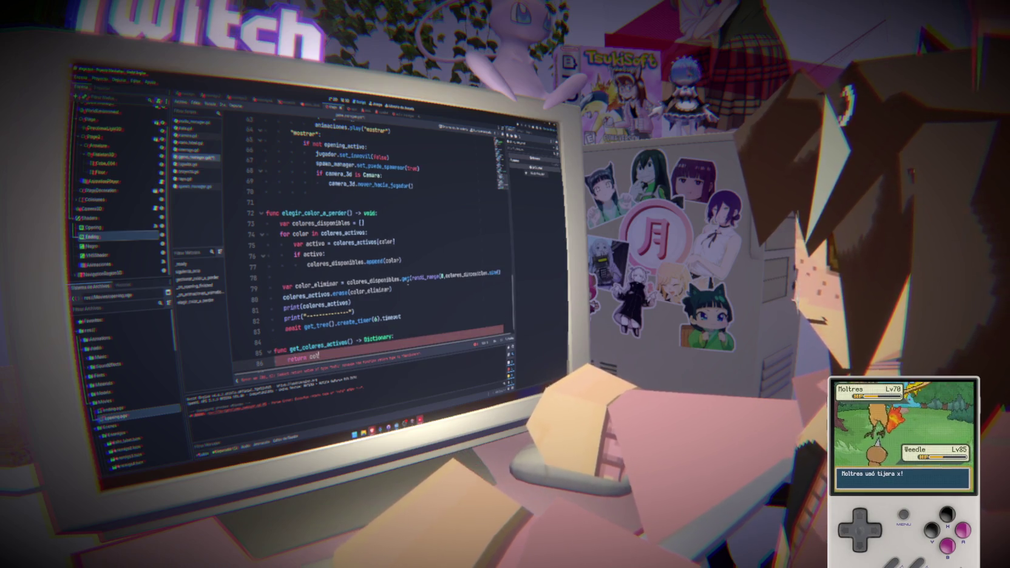
type("lor")
key("Return")
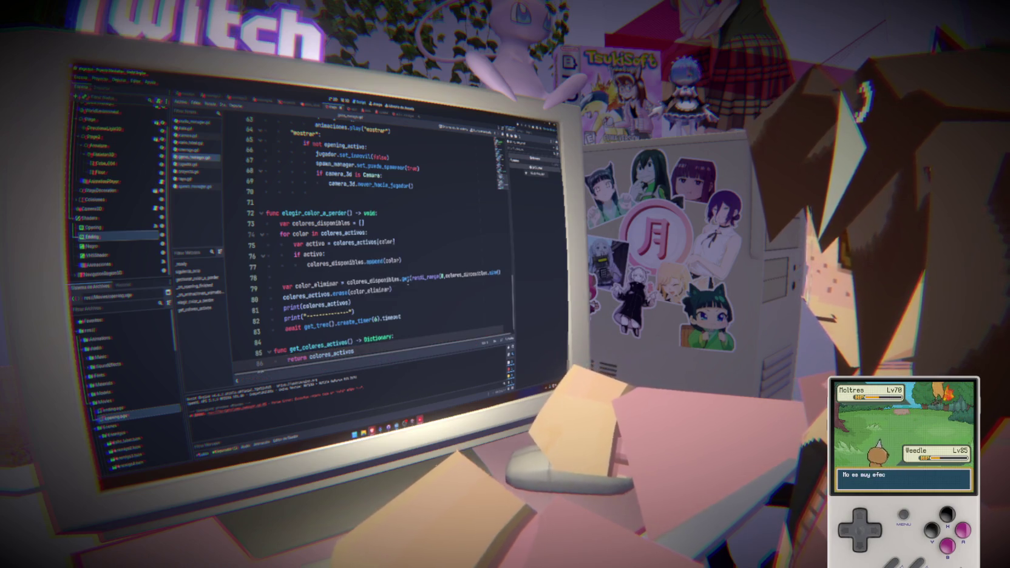
left_click(378, 297)
double_click(343, 351)
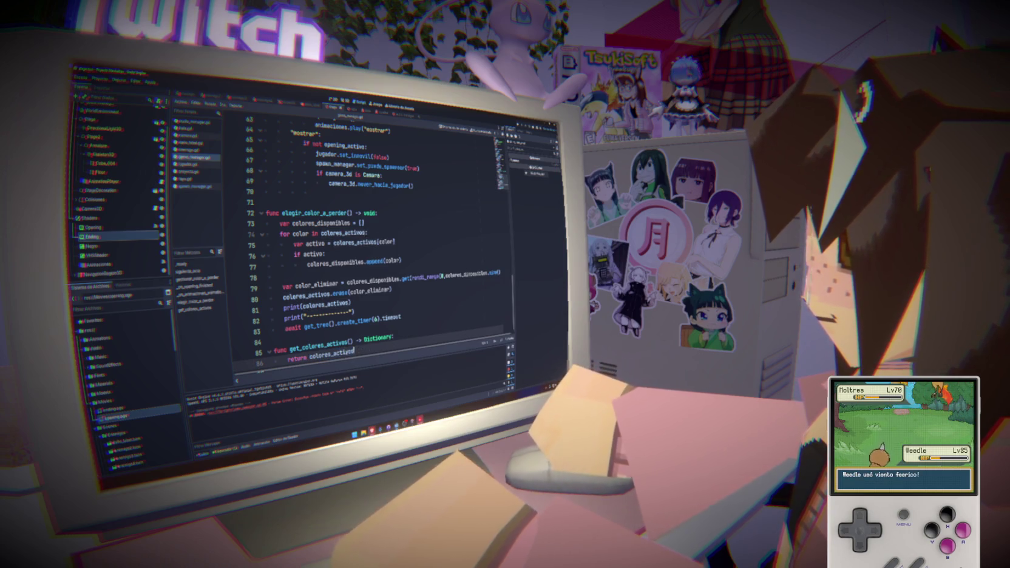
left_click(370, 304)
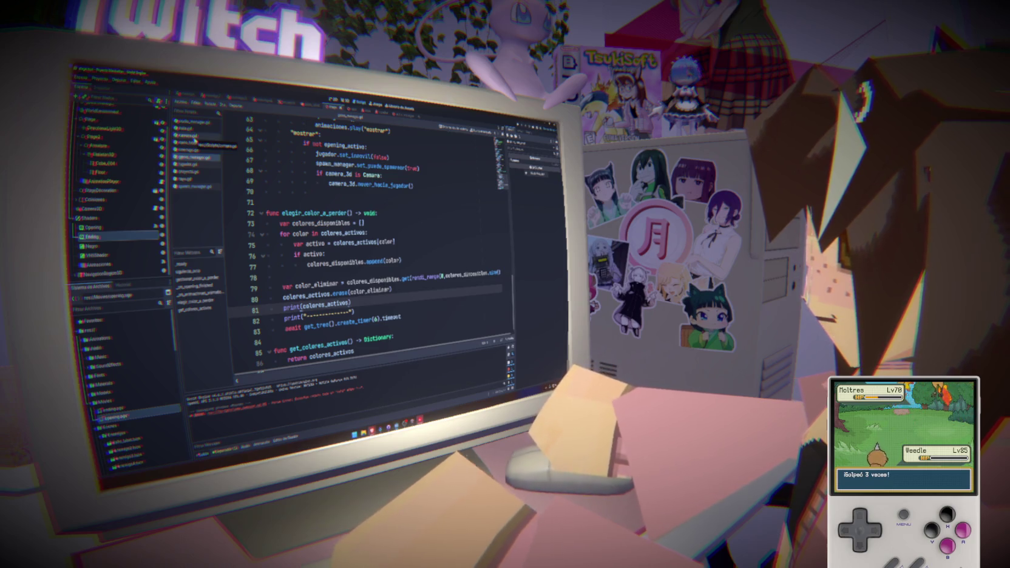
Step: Open spawn_manager.gd and scroll through its code
left_click(181, 150)
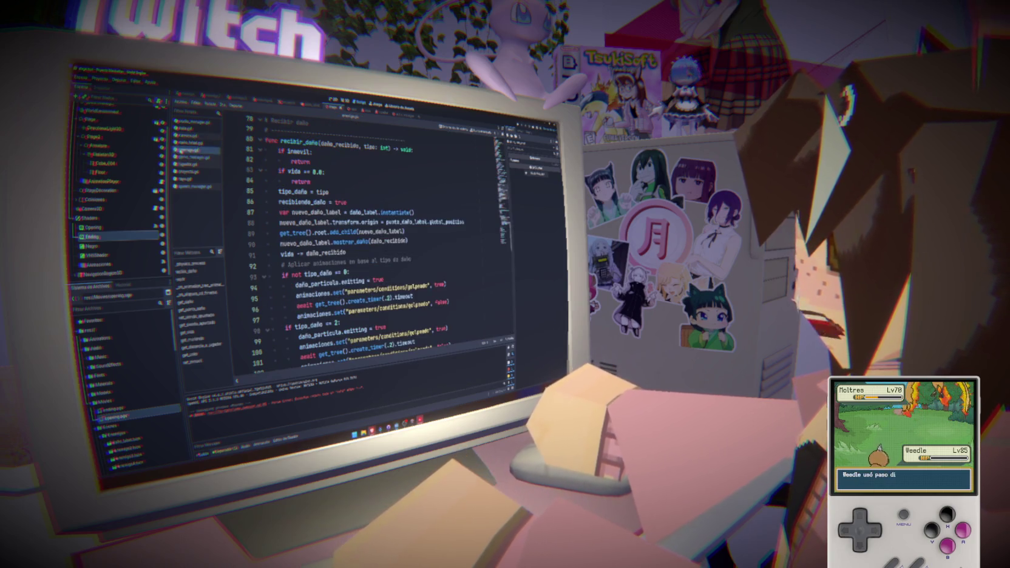
left_click(191, 186)
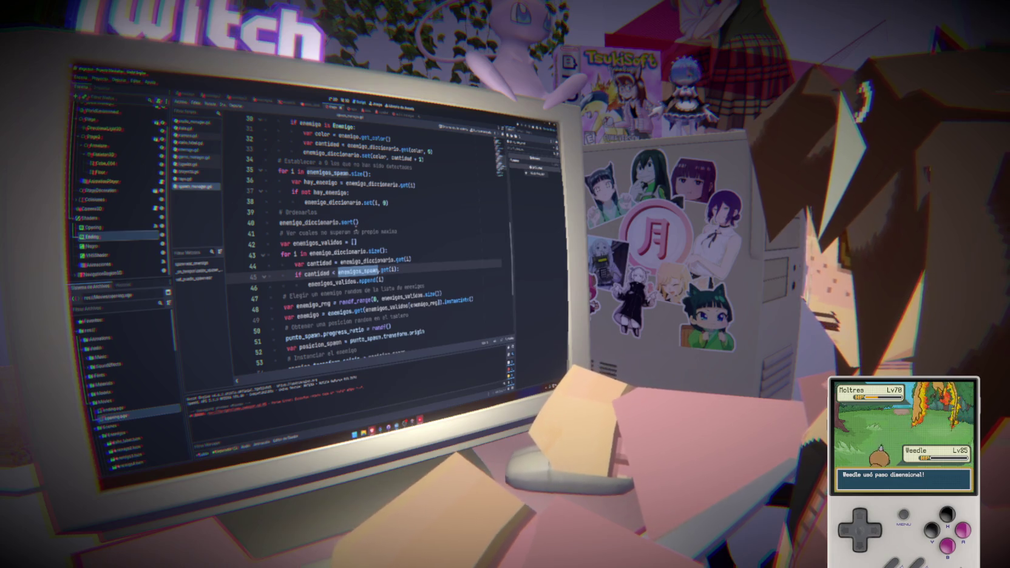
scroll(356, 231, "down", 4)
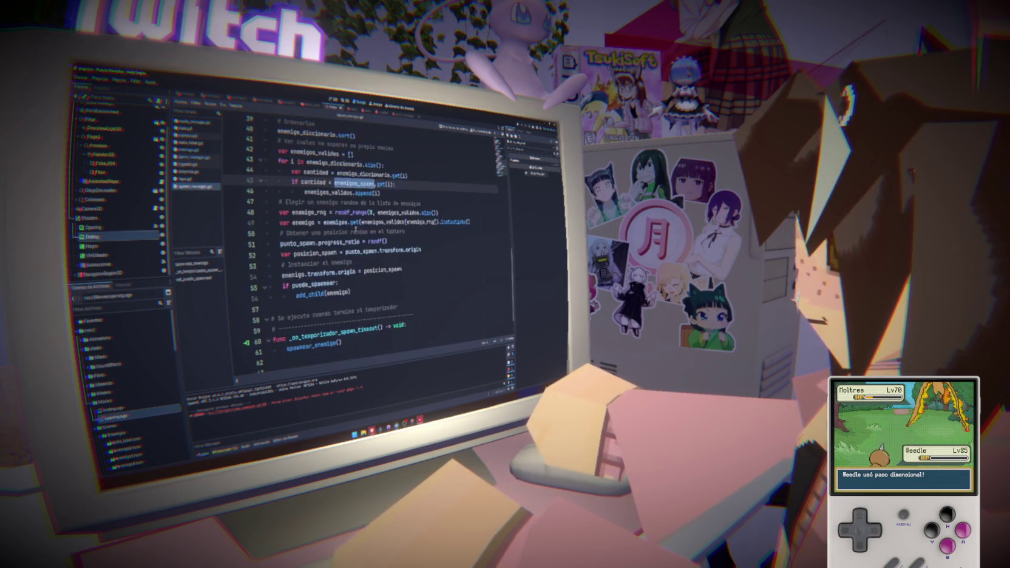
scroll(356, 229, "up", 7)
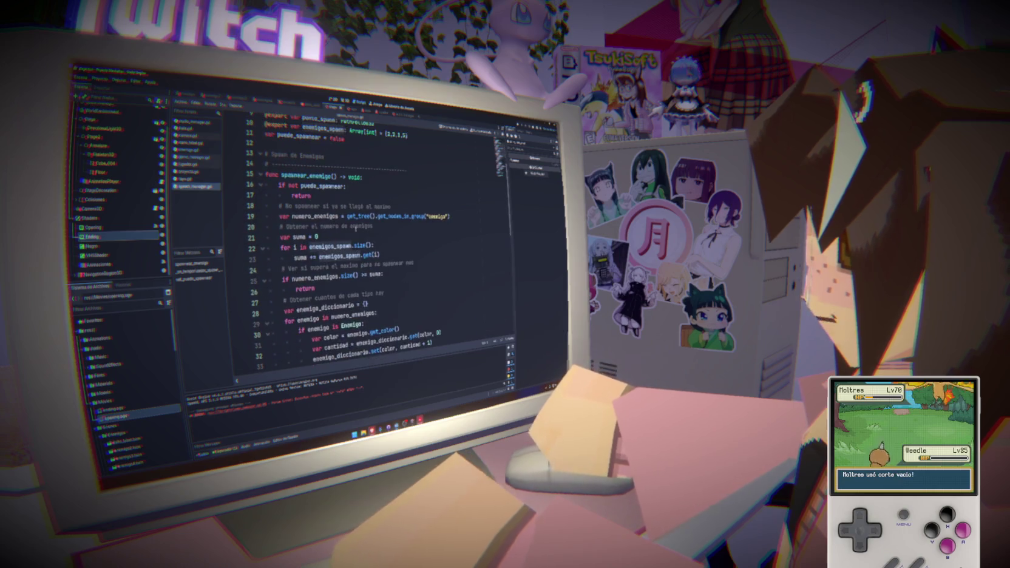
scroll(361, 224, "down", 4)
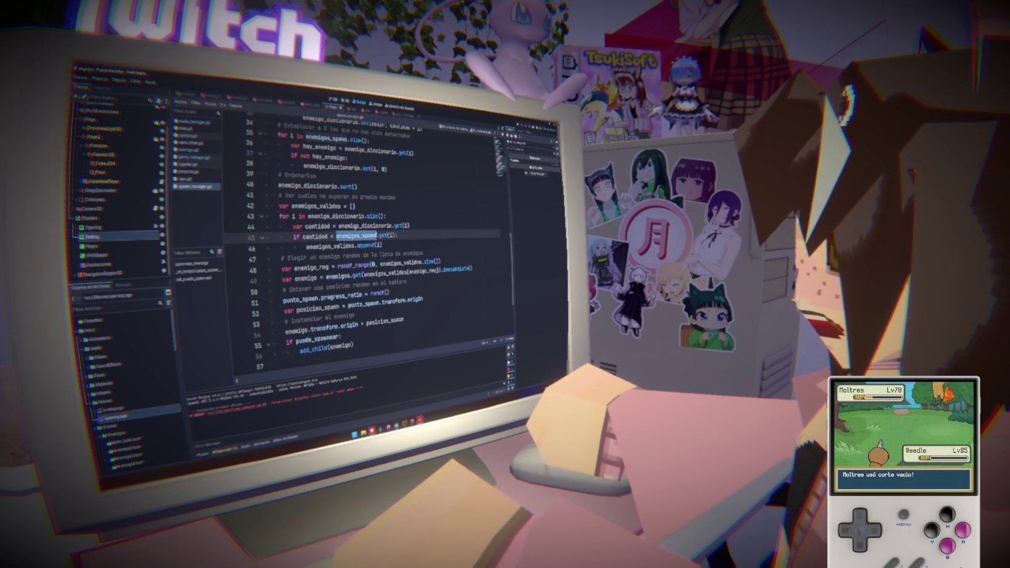
scroll(355, 225, "up", 11)
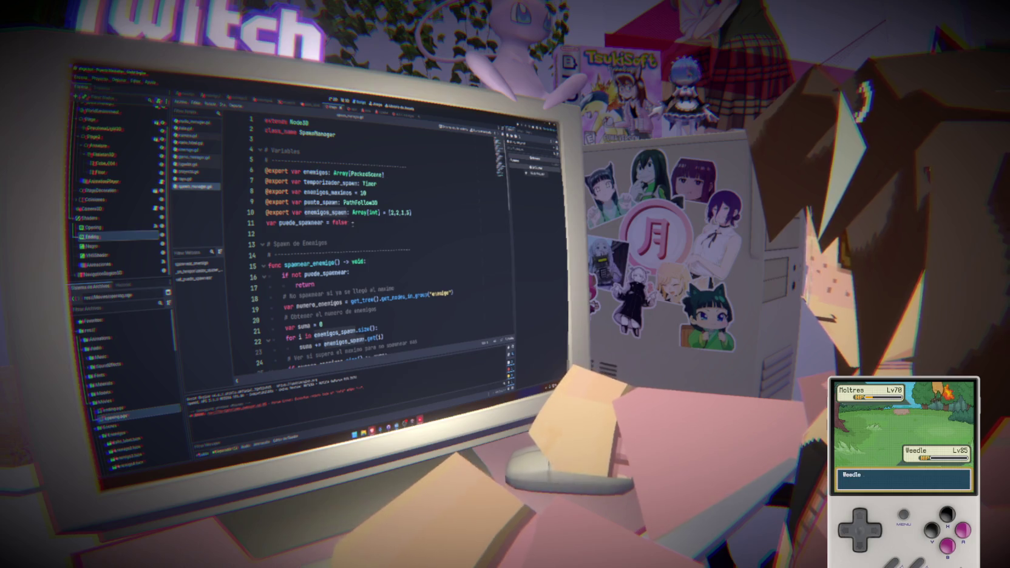
Step: Highlight every use of the enemigos_spawn variable from line 10 and scroll through them
left_click(411, 212)
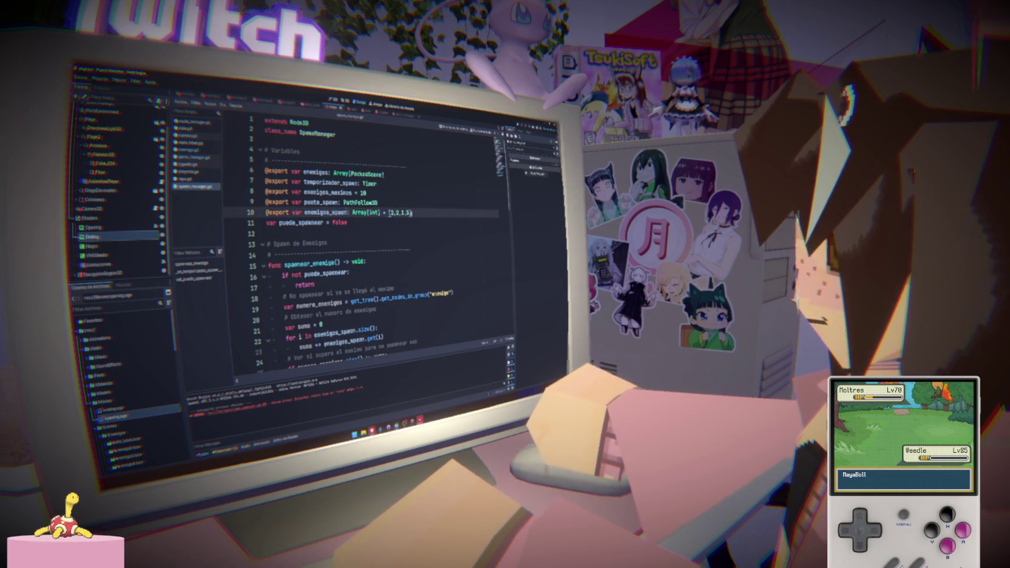
double_click(325, 213)
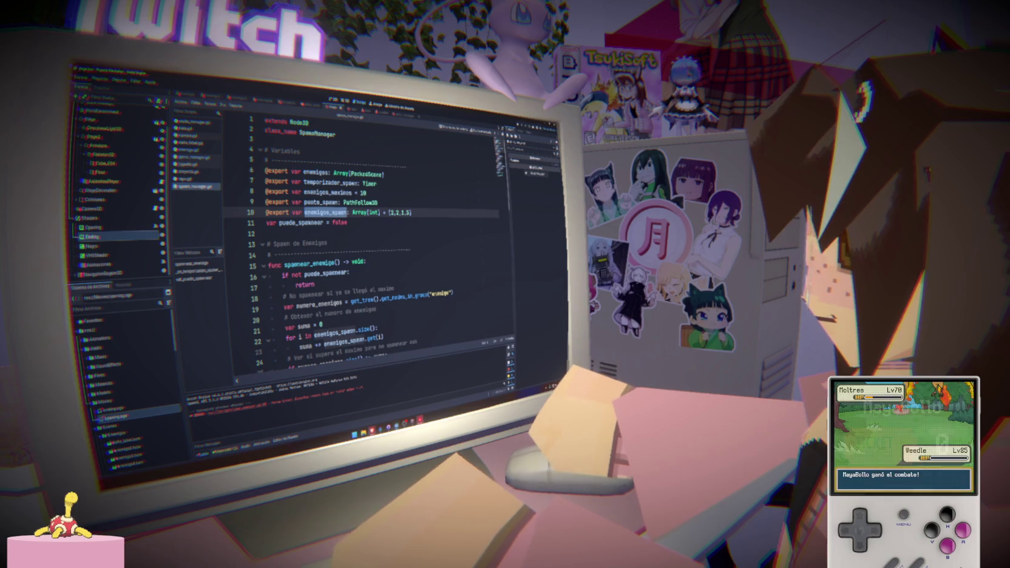
left_click(334, 212)
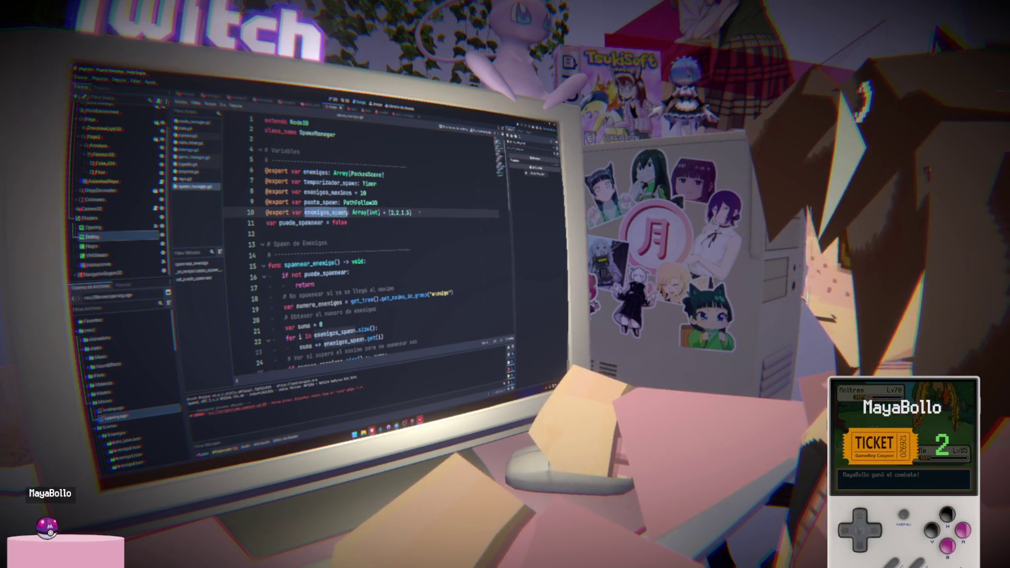
double_click(340, 212)
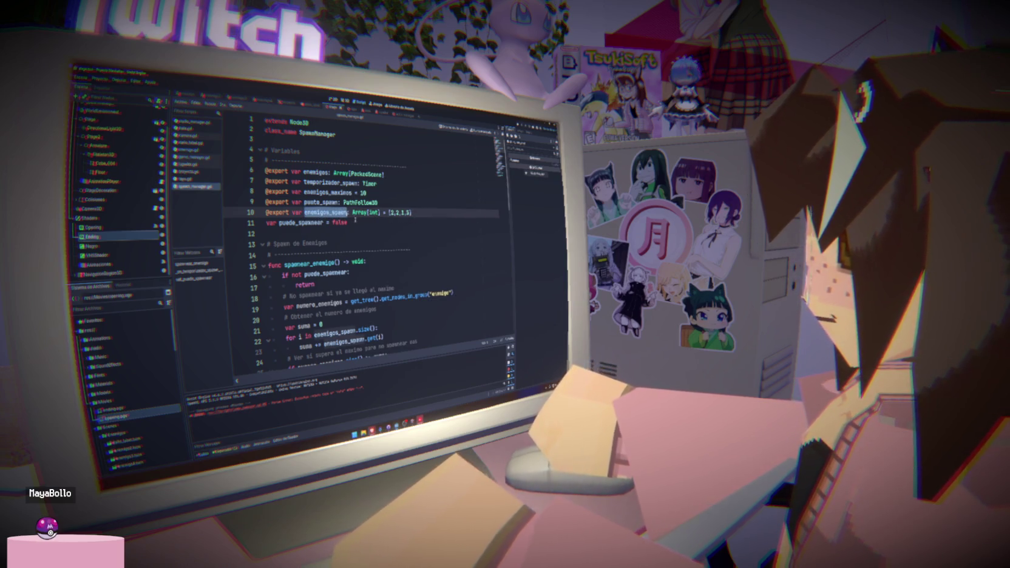
scroll(348, 217, "down", 3)
scroll(305, 223, "down", 3)
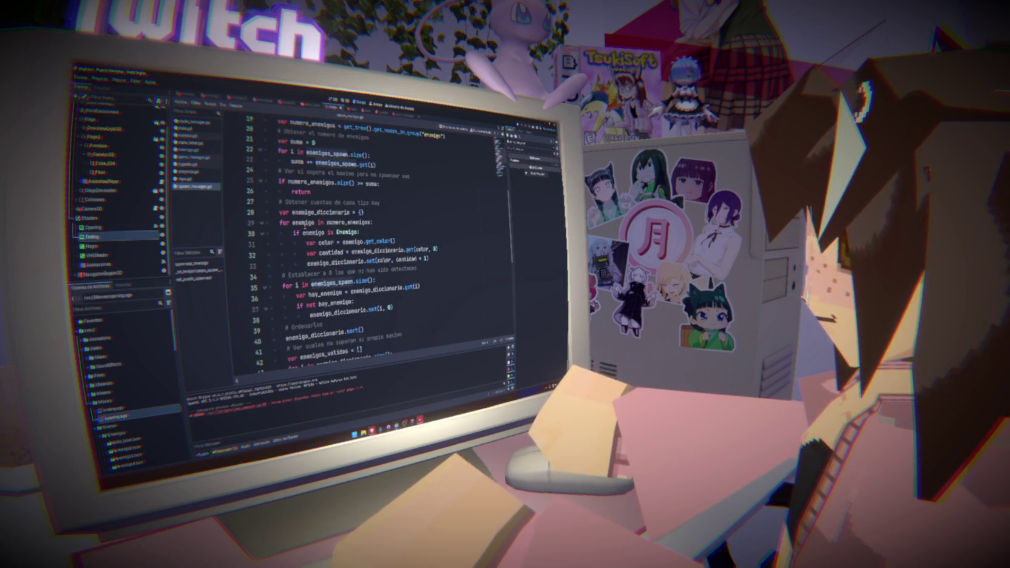
scroll(305, 225, "down", 2)
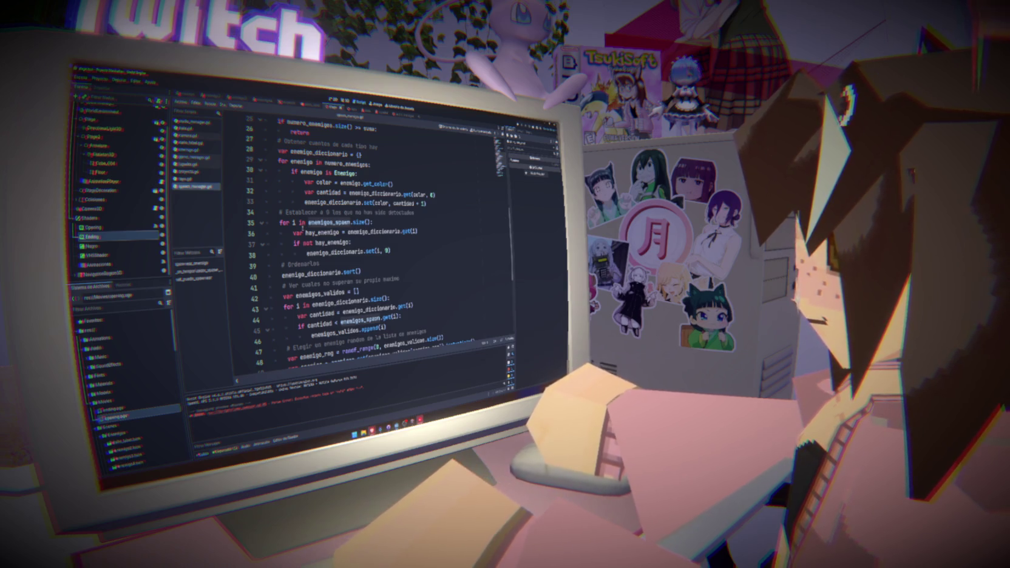
scroll(301, 224, "up", 1)
double_click(378, 212)
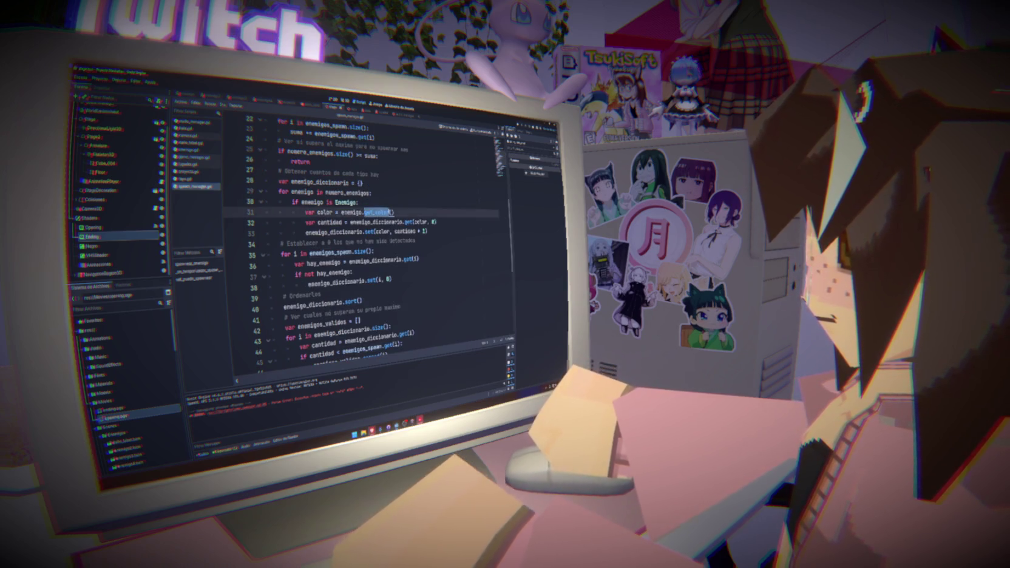
left_click(364, 242)
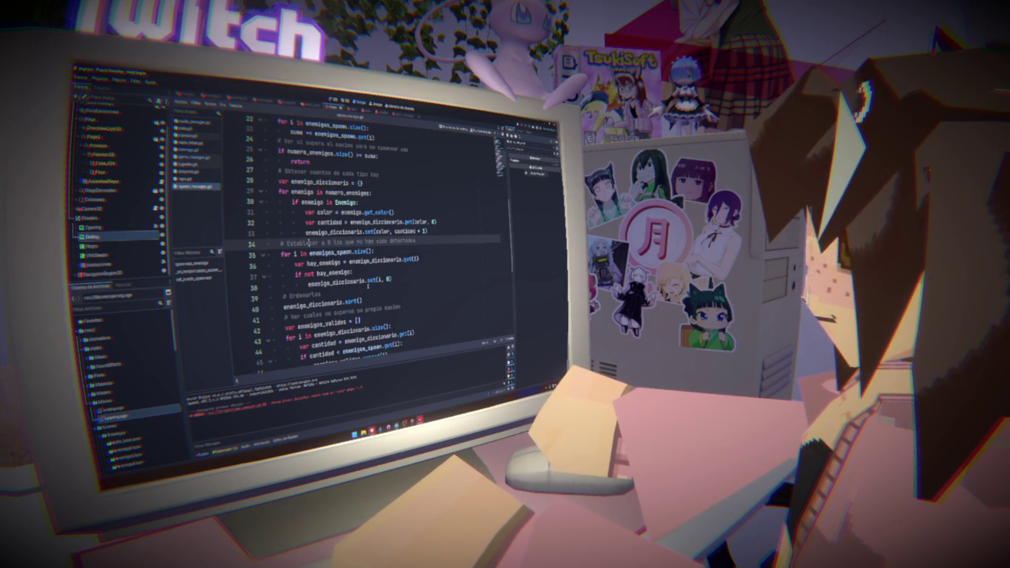
mouse_move(370, 276)
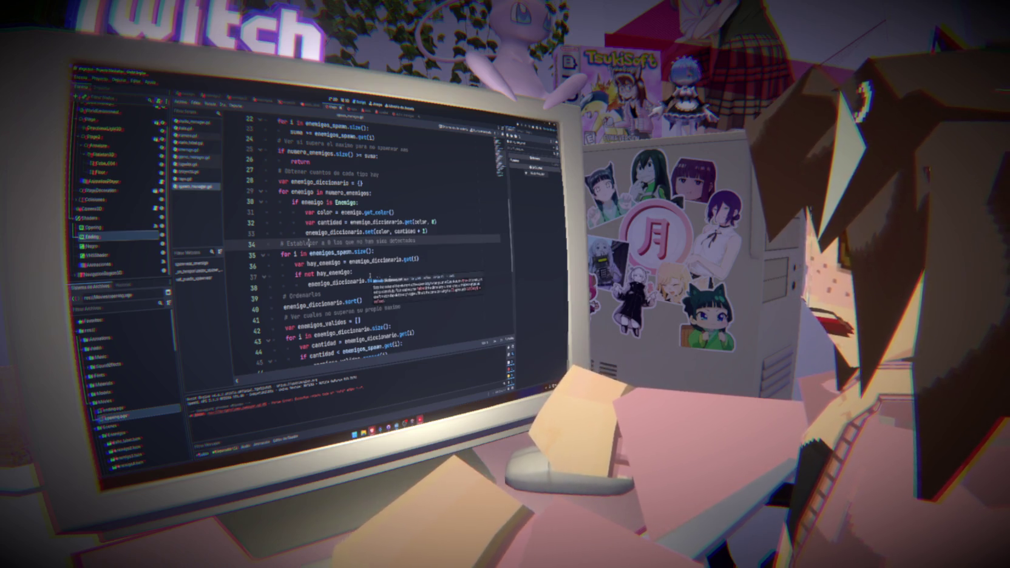
scroll(369, 276, "down", 3)
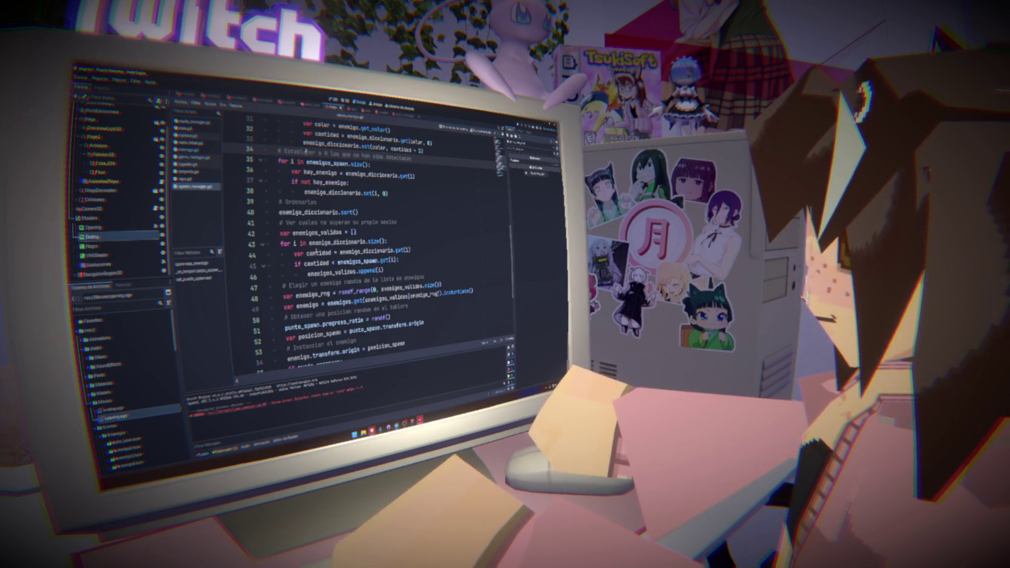
left_click(400, 222)
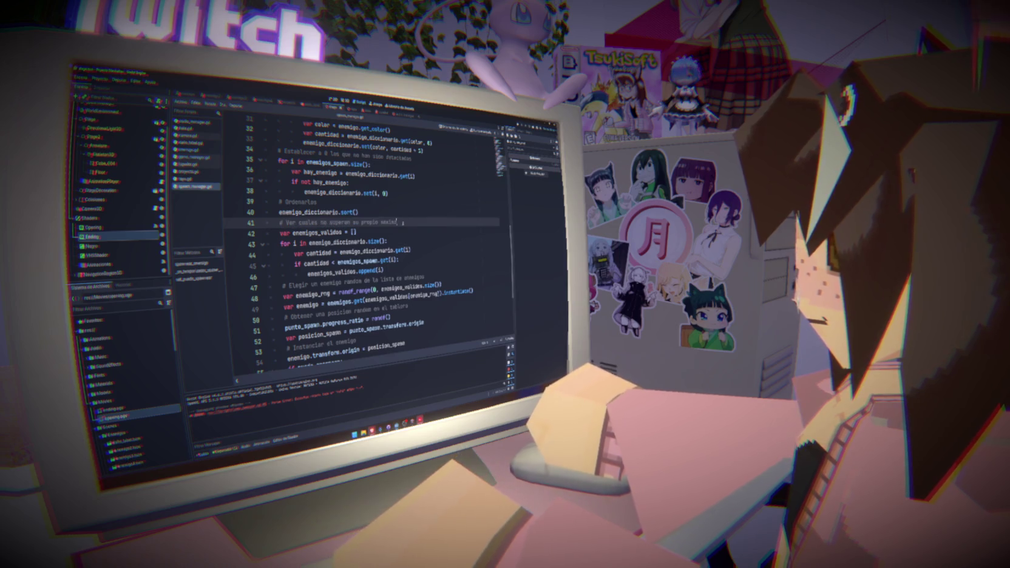
scroll(370, 254, "down", 2)
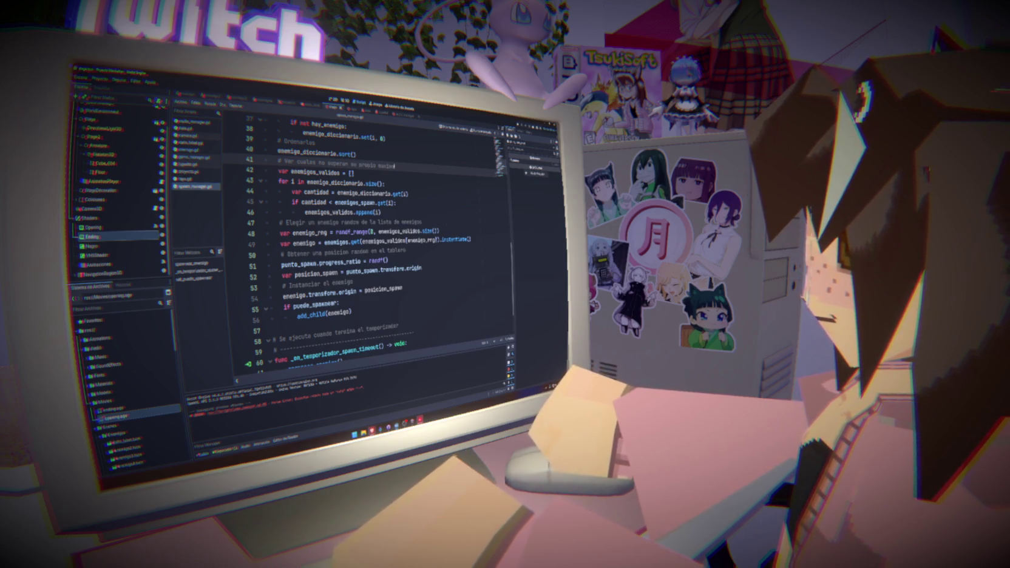
scroll(364, 243, "up", 10)
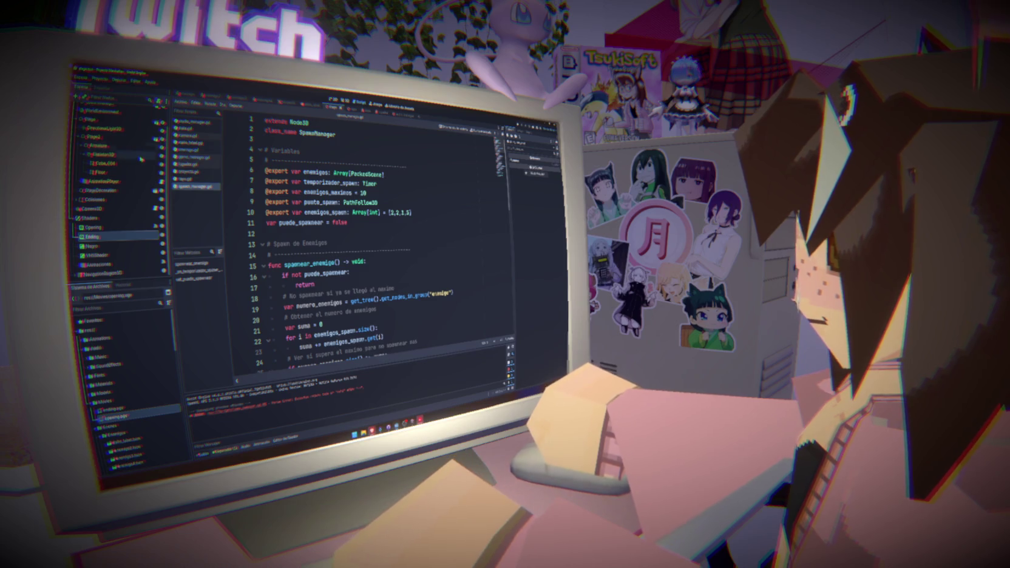
Step: Add a new line 11 declaring an exported game manager variable of type GameManager
left_click(433, 212)
key("Return")
type("@expor")
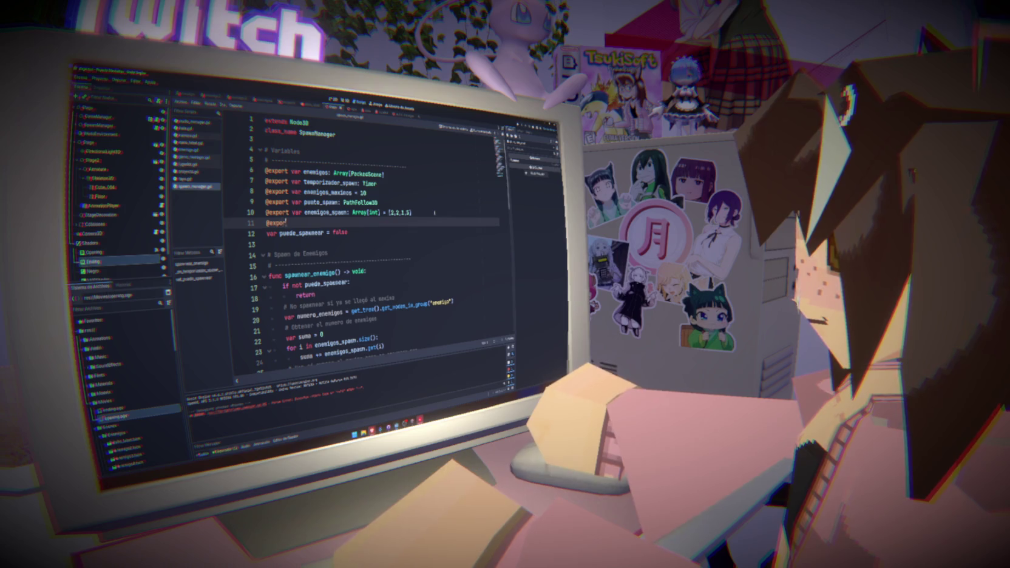
type("t var game_s")
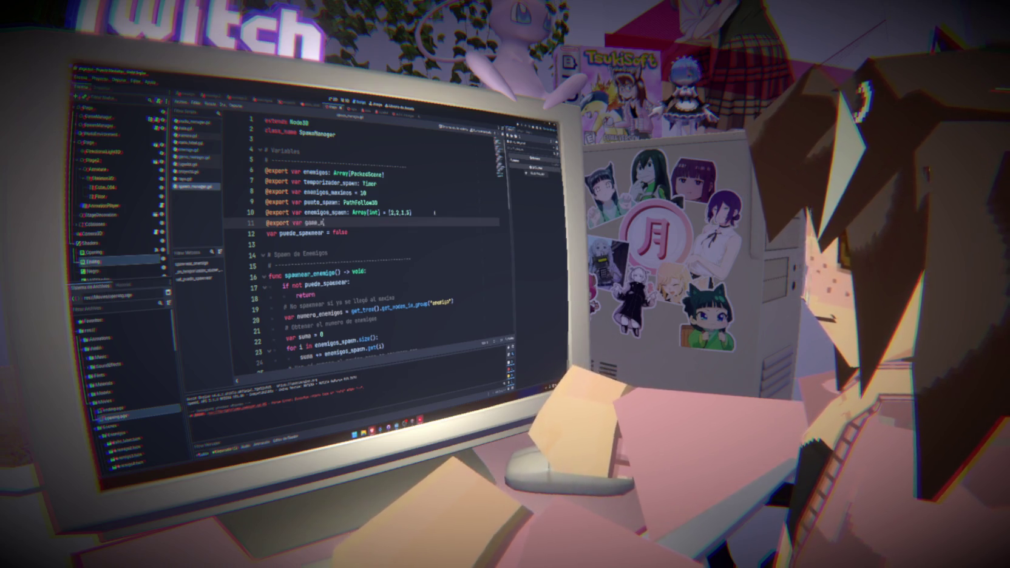
type("anager: G")
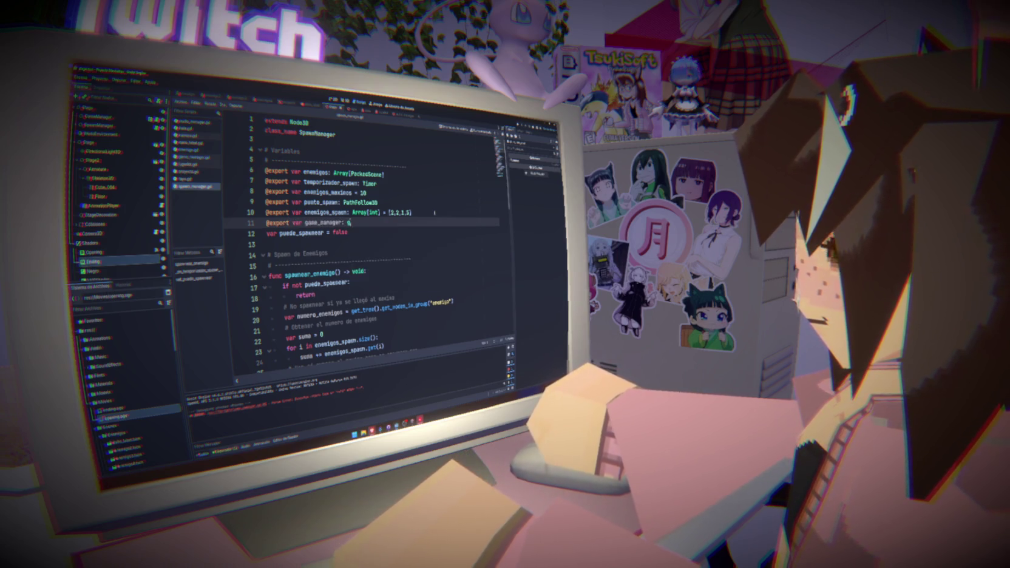
type("ameManager")
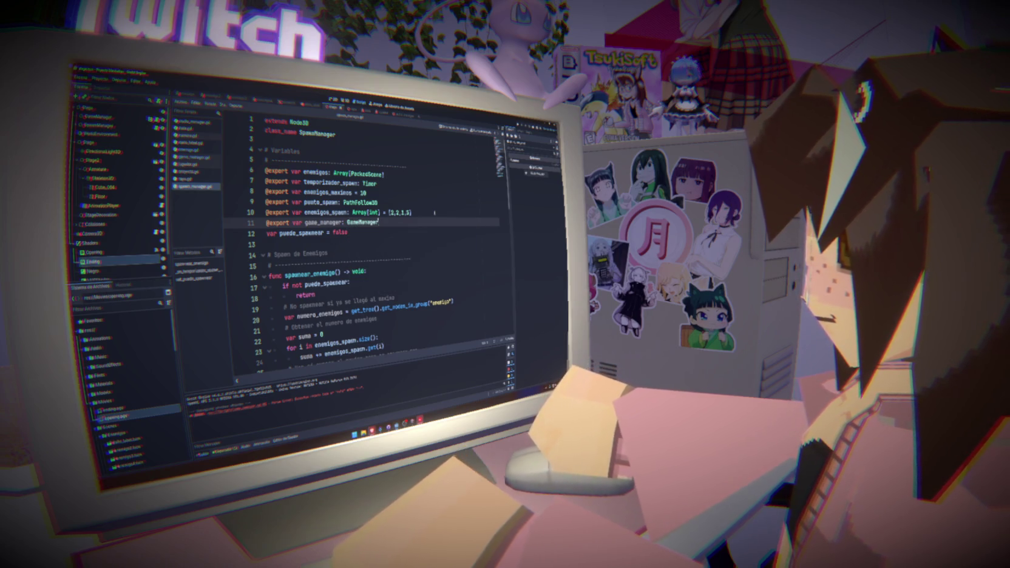
Step: Select and expand the SpawnManager node in the Scene dock, then select the line 11 variable name
left_click(98, 125)
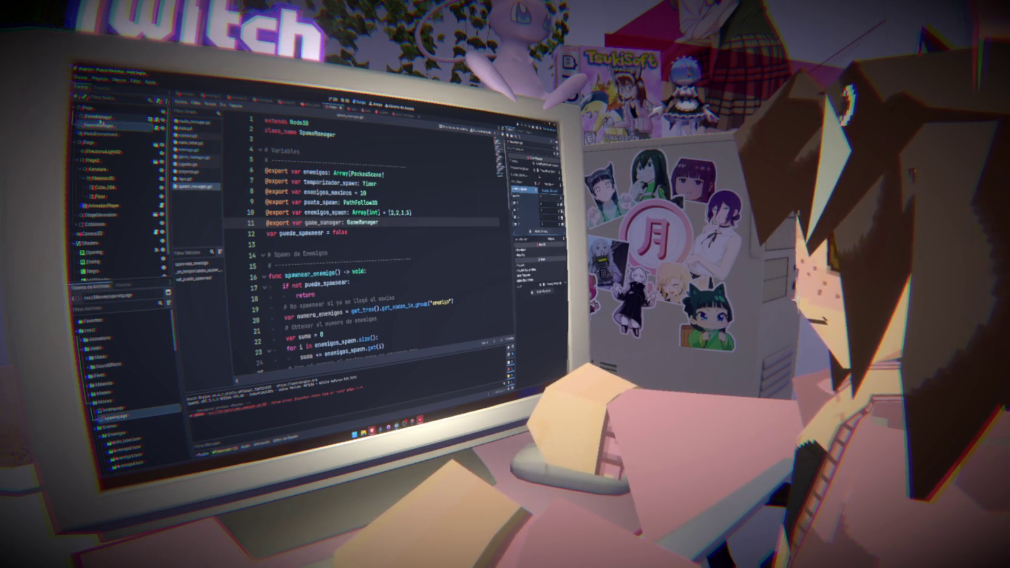
left_click(79, 125)
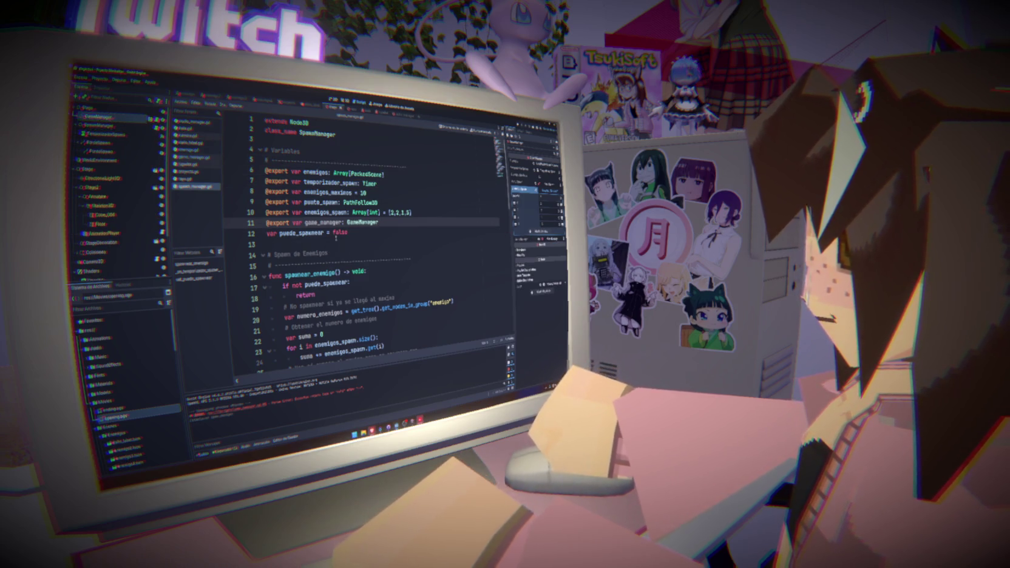
double_click(323, 223)
scroll(400, 283, "down", 12)
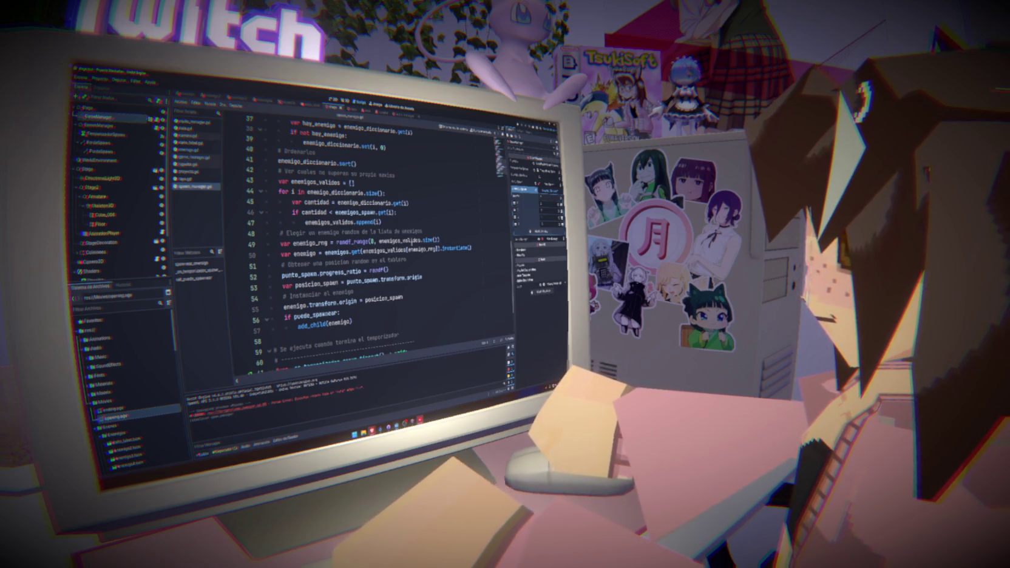
Step: Replace enemigos_validos on line 49 with game_manager.get_colores_activos(), confirming the name in opening_manager.gd
double_click(398, 240)
key("ctrl+v")
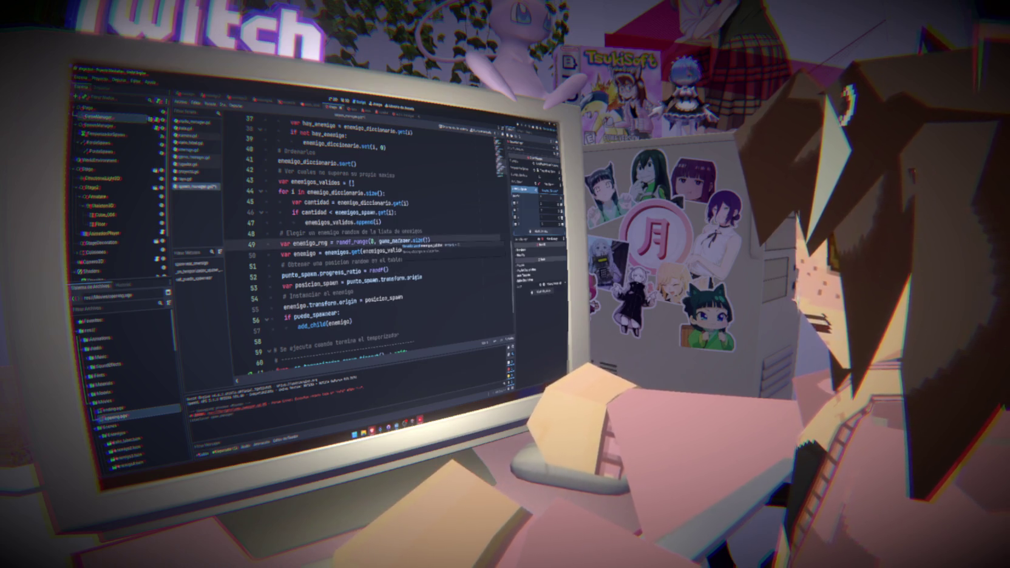
type(".gu")
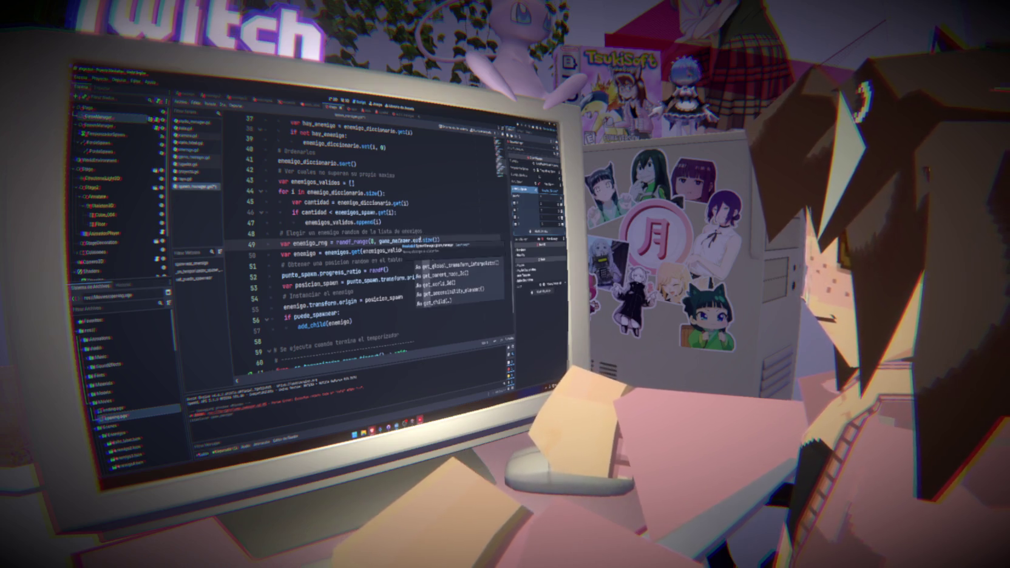
type("t")
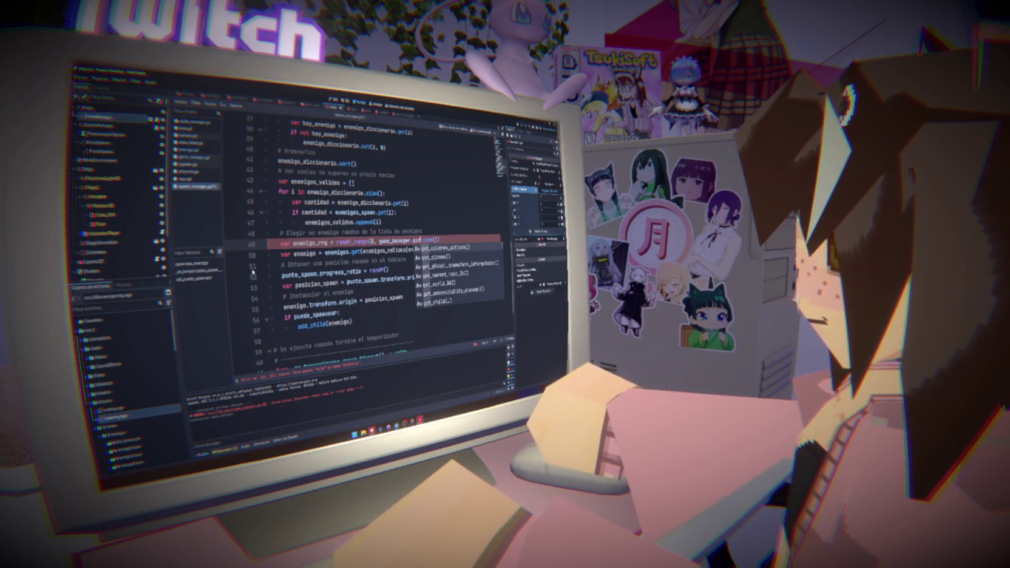
left_click(192, 157)
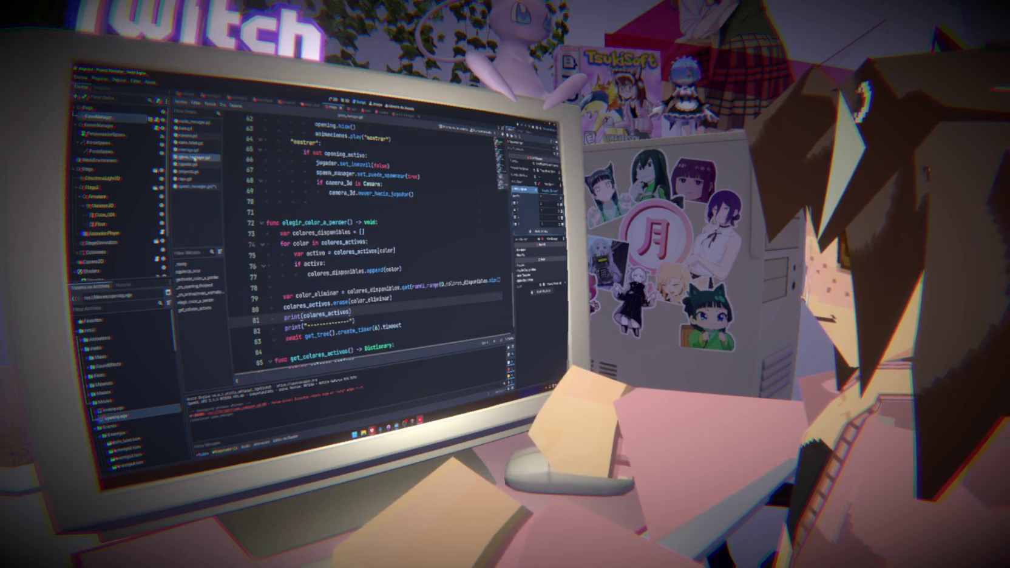
scroll(364, 242, "down", 1)
double_click(317, 334)
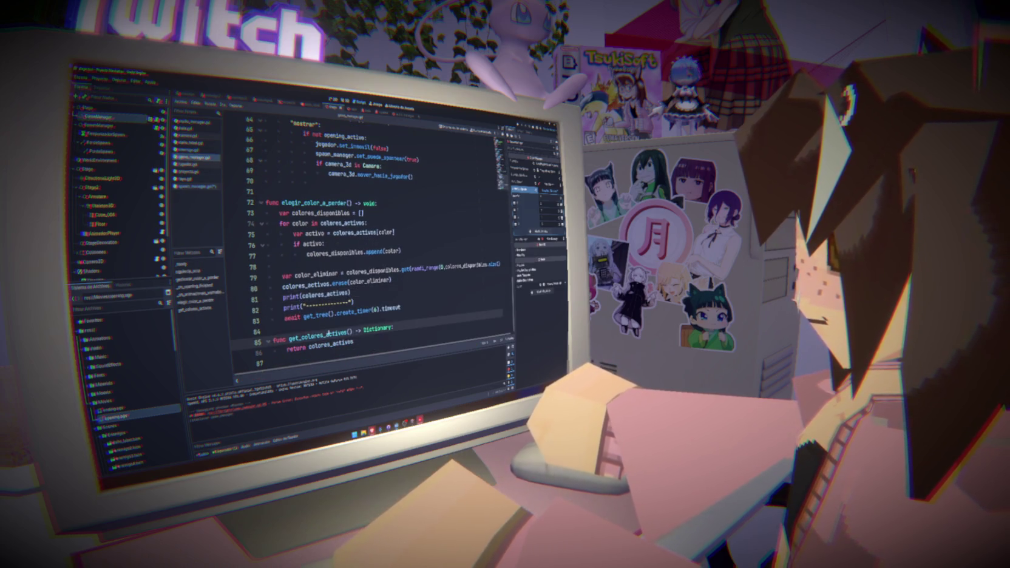
left_click(195, 186)
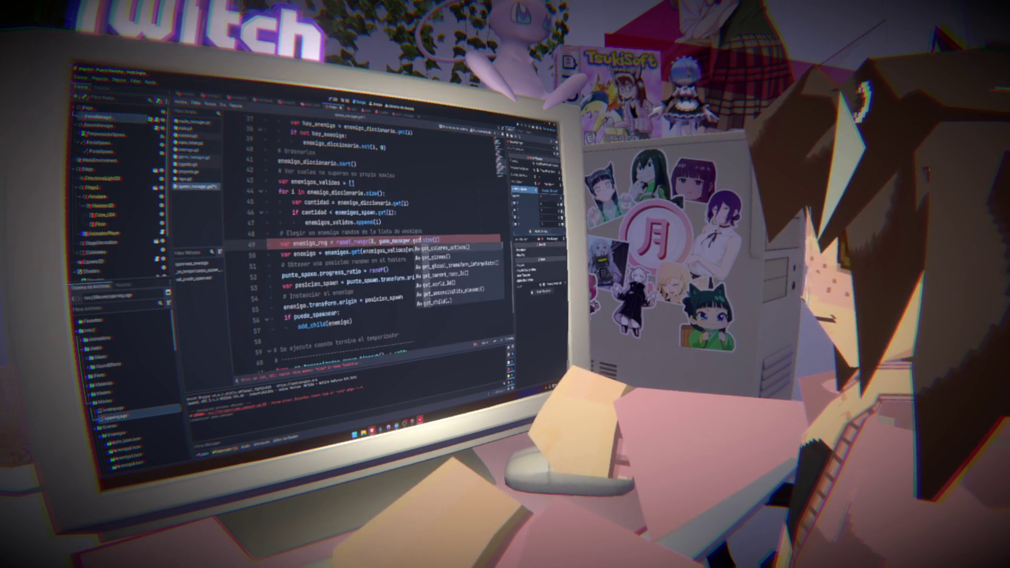
key("Return")
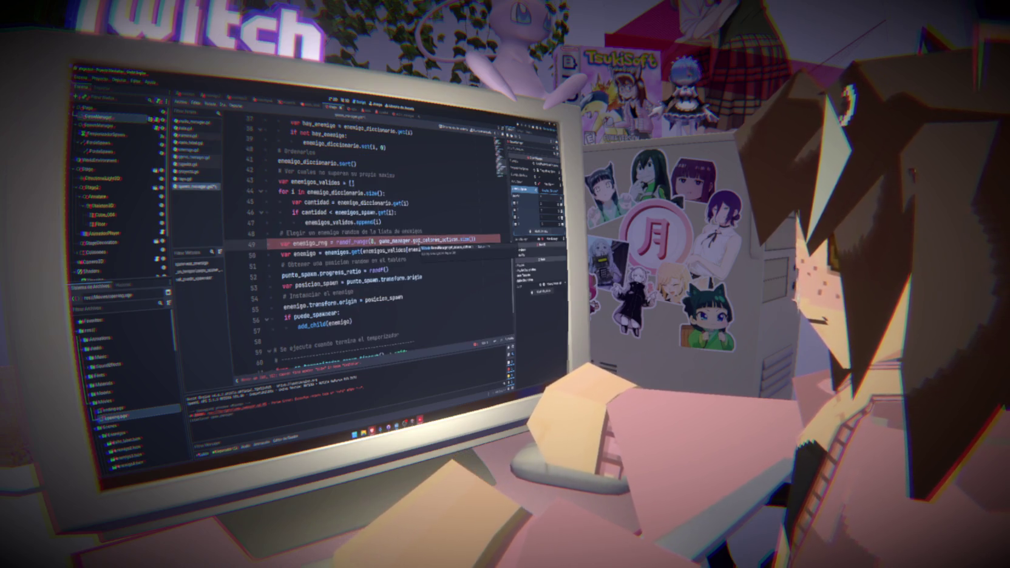
Step: Review lines 48–50 and highlight where enemigo_rng is used
left_click(431, 232)
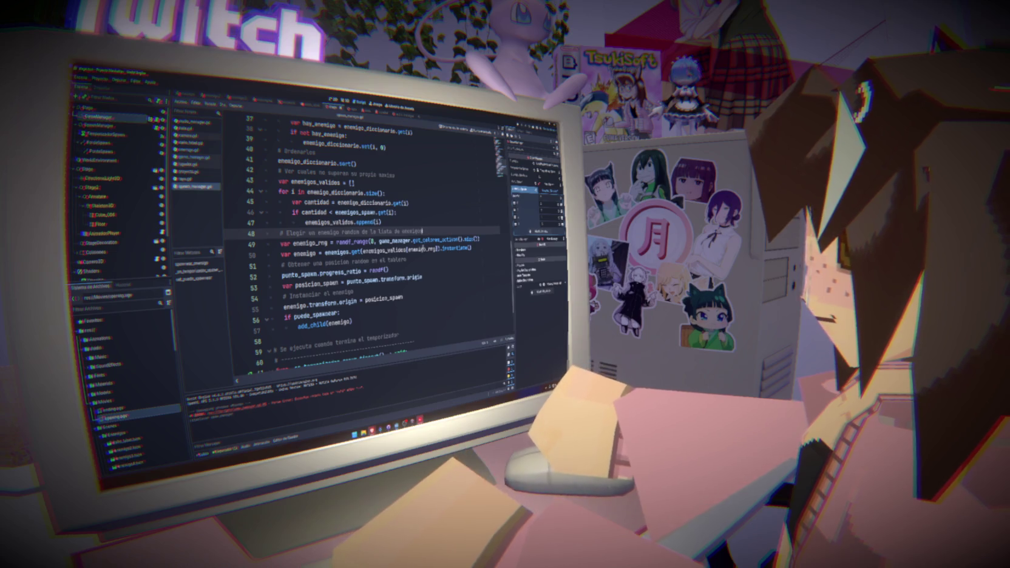
left_click(472, 248)
mouse_move(471, 248)
left_mouse_down()
mouse_move(470, 231)
mouse_move(250, 243)
left_mouse_up()
left_click(478, 239)
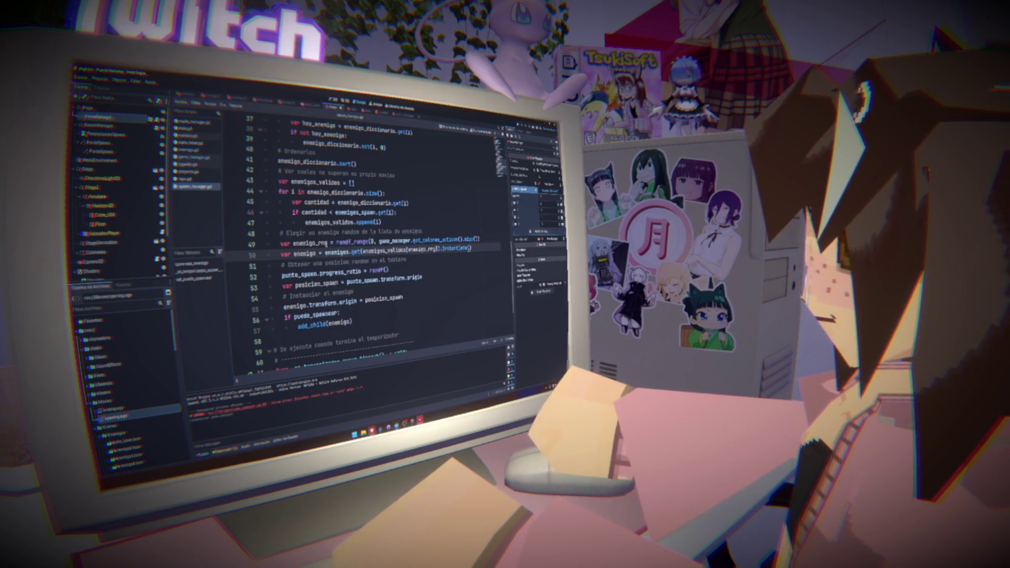
double_click(310, 243)
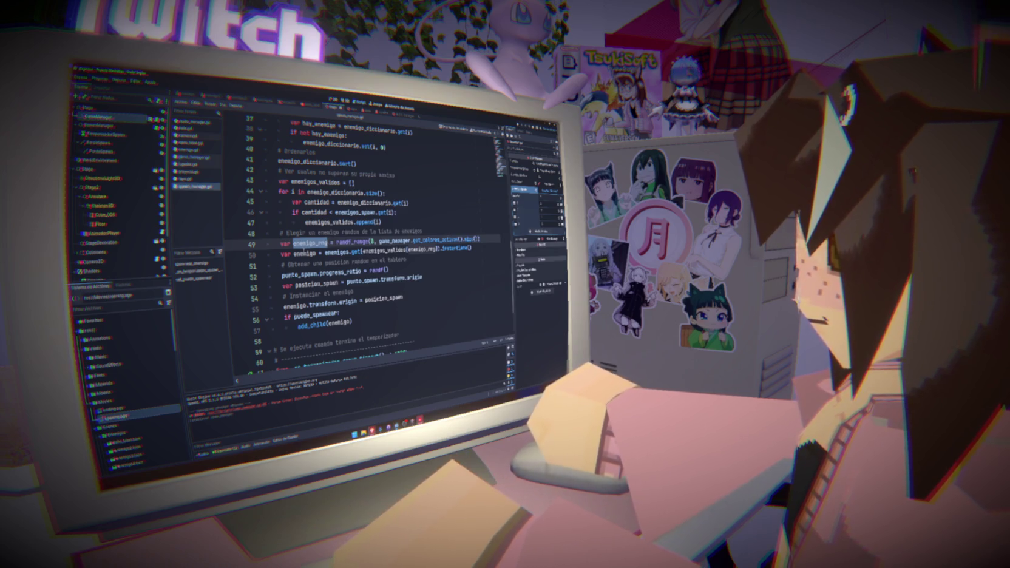
Step: Index enemigos_validos on line 50 with enemigo_rng
double_click(383, 250)
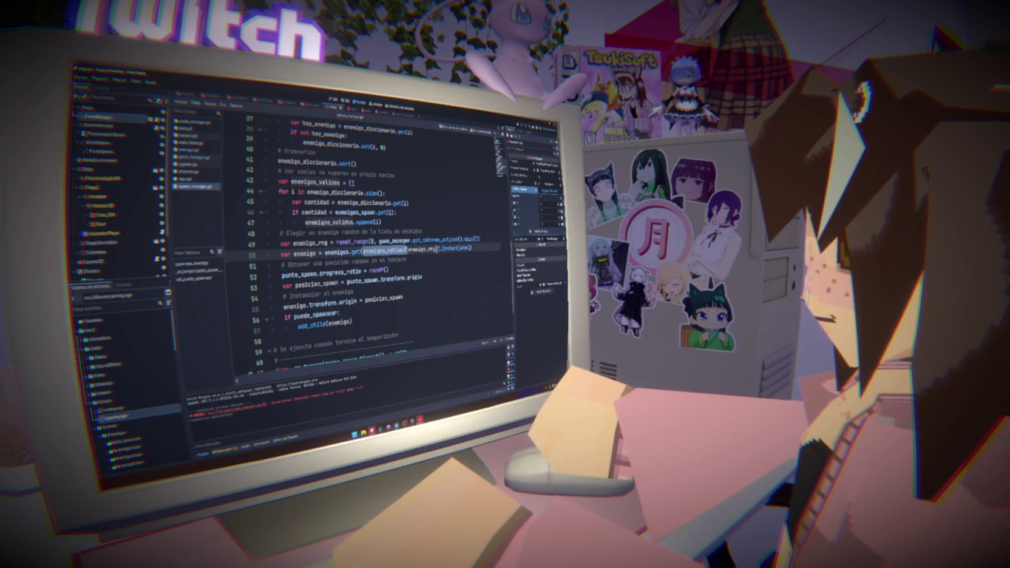
key("ctrl+space")
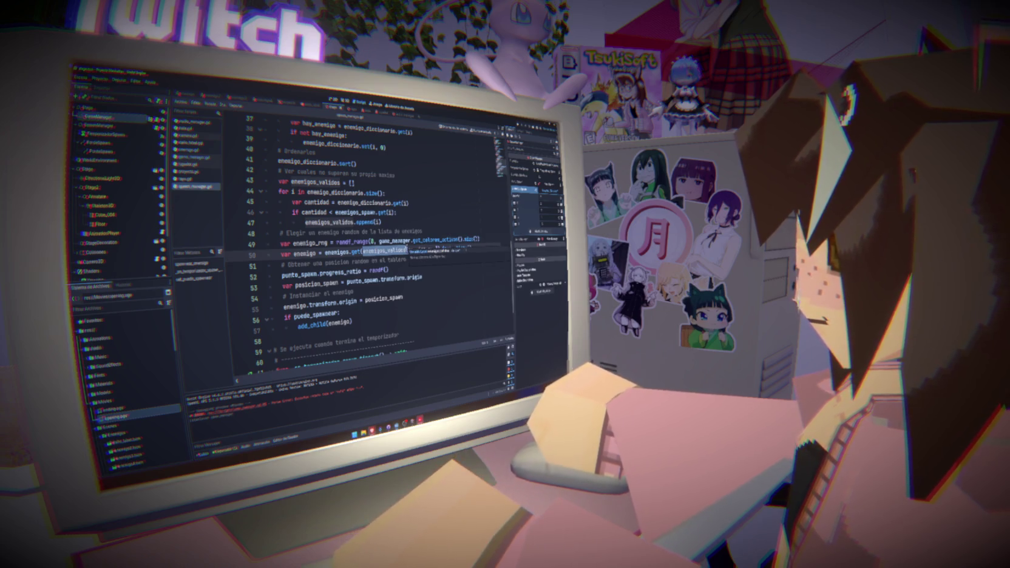
key("Return")
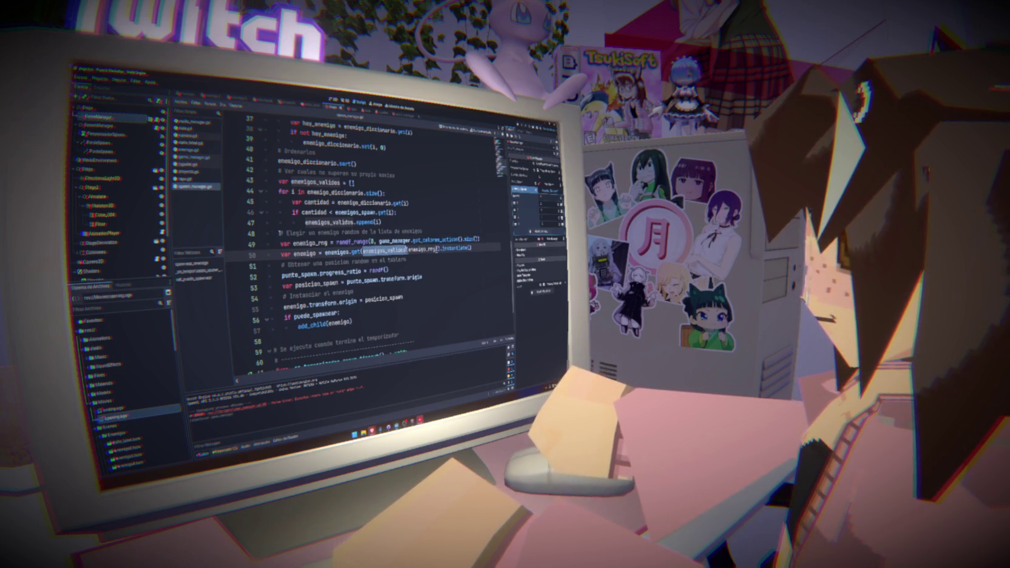
Step: Delete line 49's random range and the enemigo_rng line, then undo to restore the line
left_click_drag(280, 233, 422, 231)
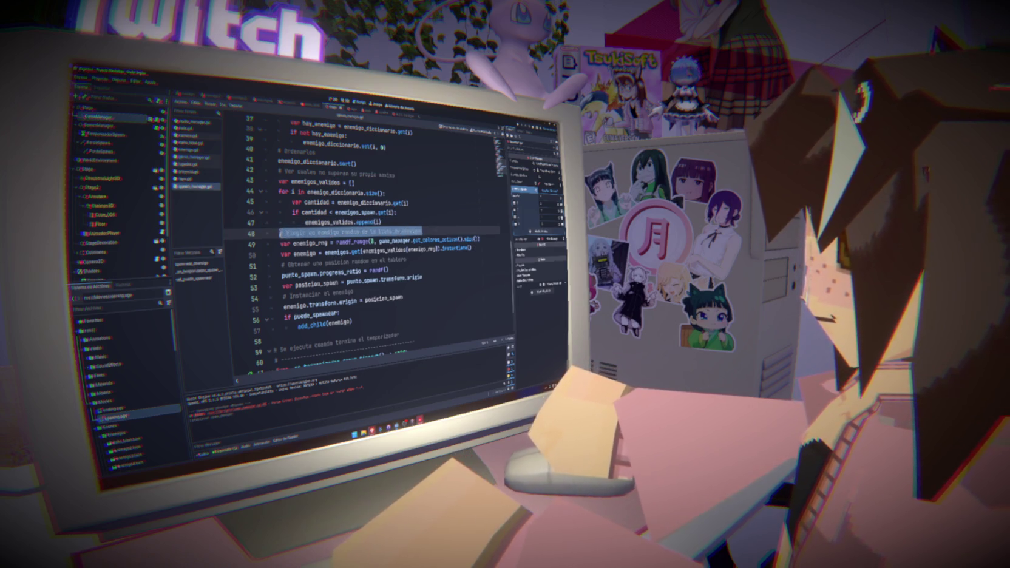
left_click(429, 232)
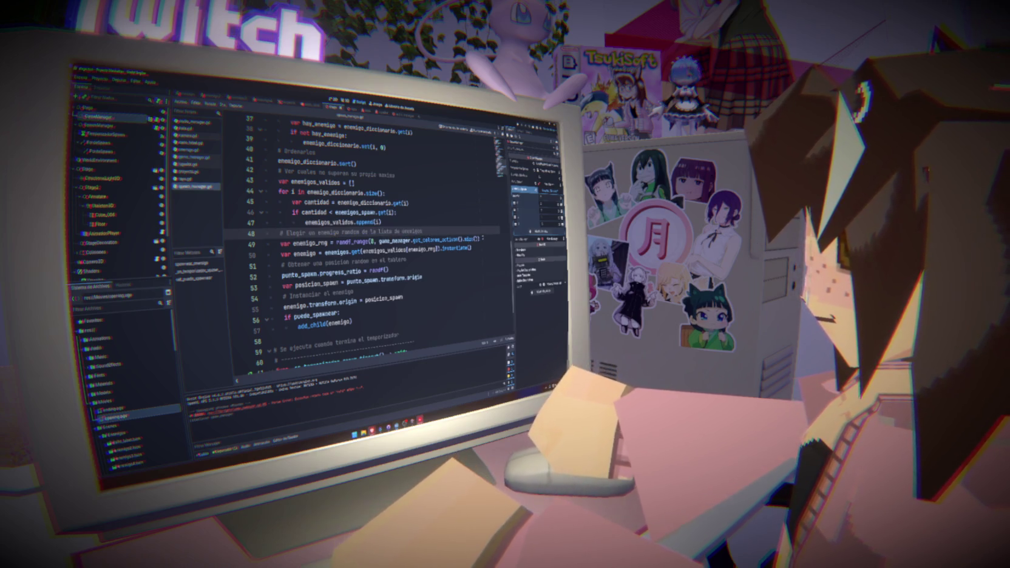
left_click_drag(336, 240, 480, 239)
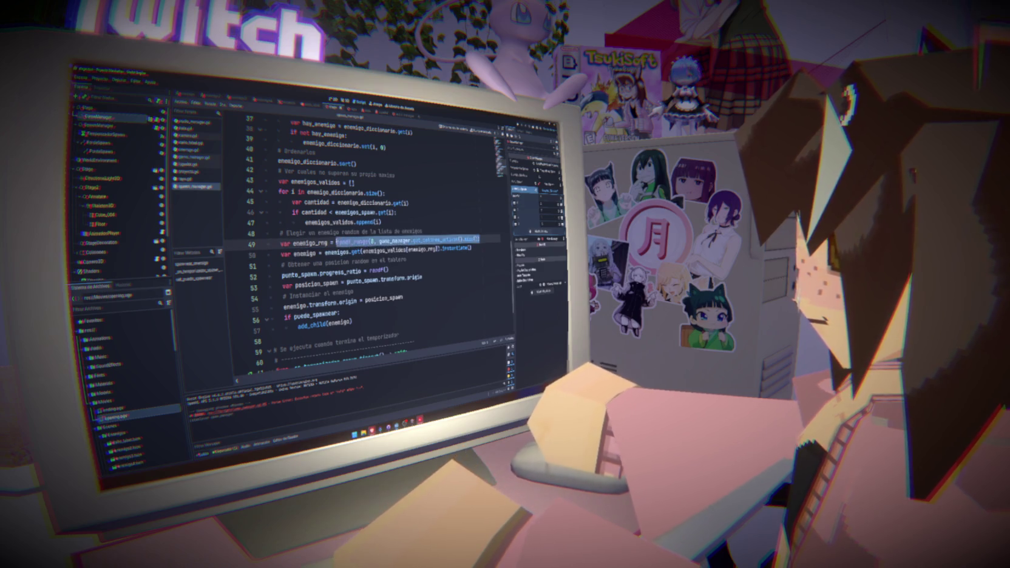
key("BackSpace")
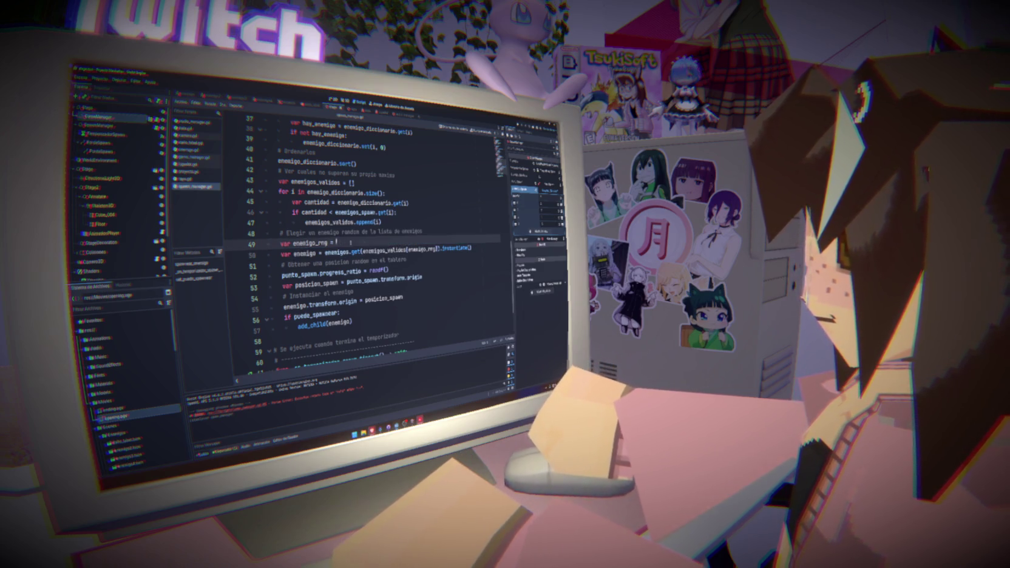
key("ctrl+shift+k")
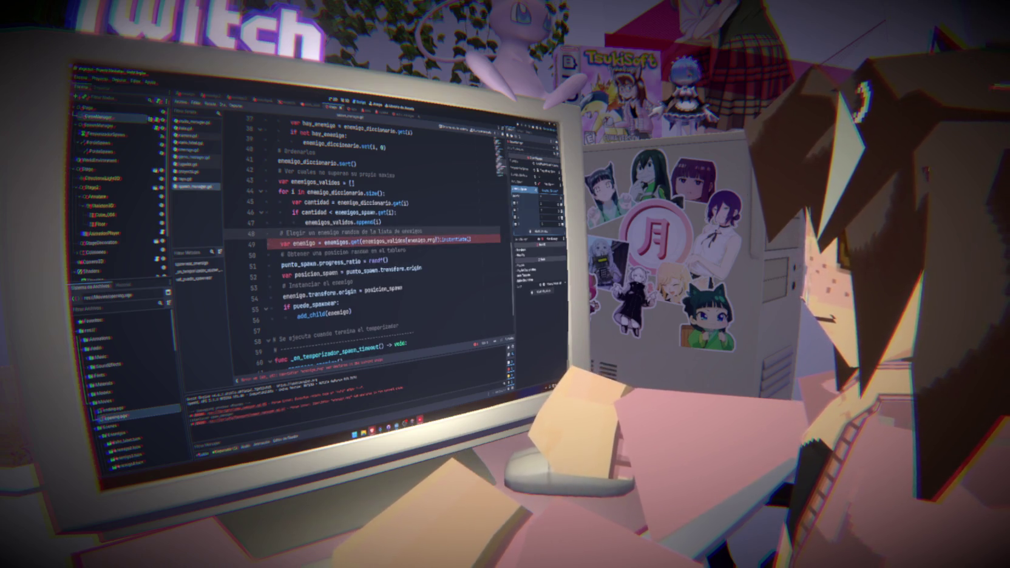
key("Down")
key("Right")
key("Right")
key("Right")
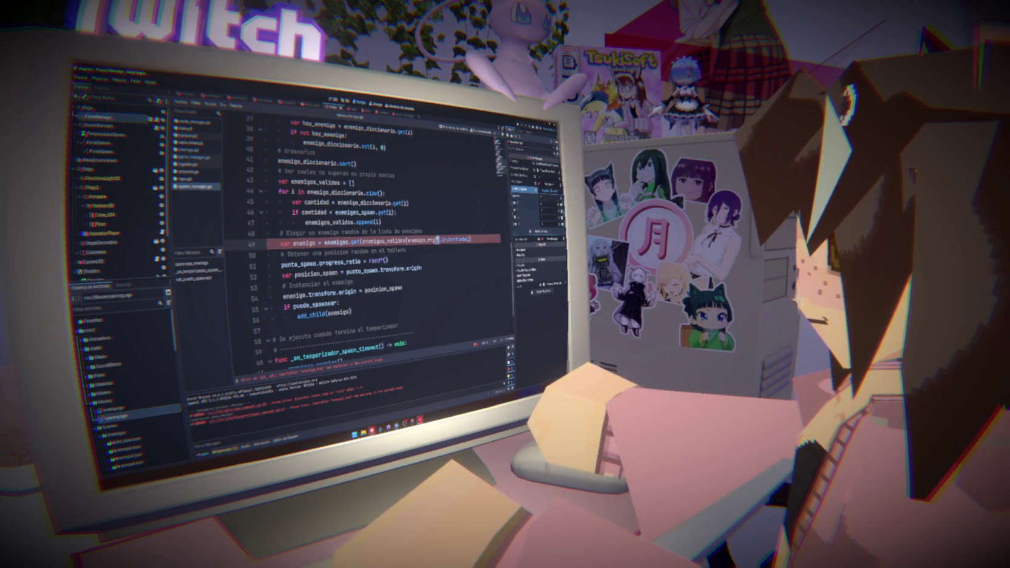
key("Right")
key("ctrl+z")
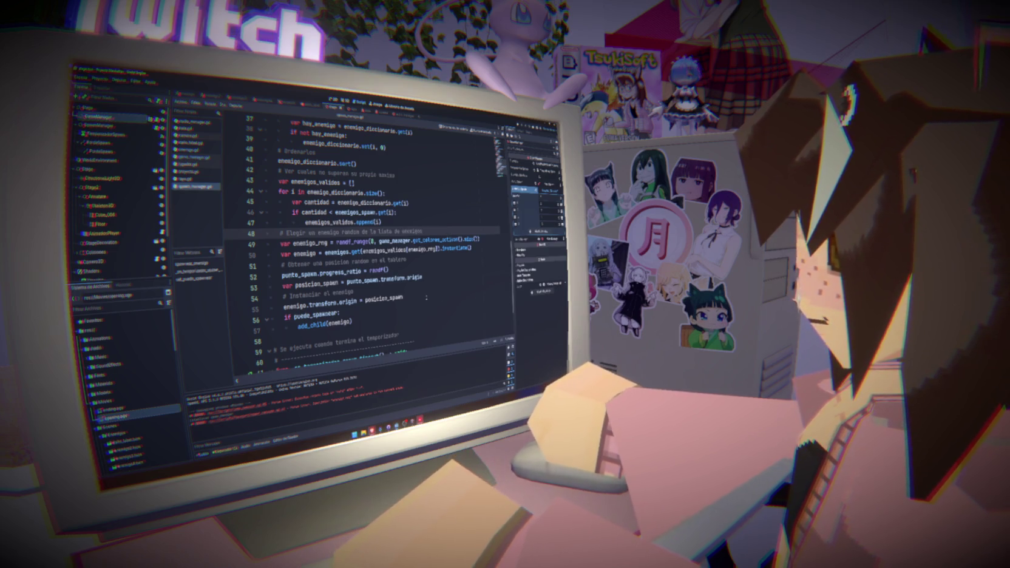
key("alt+Tab")
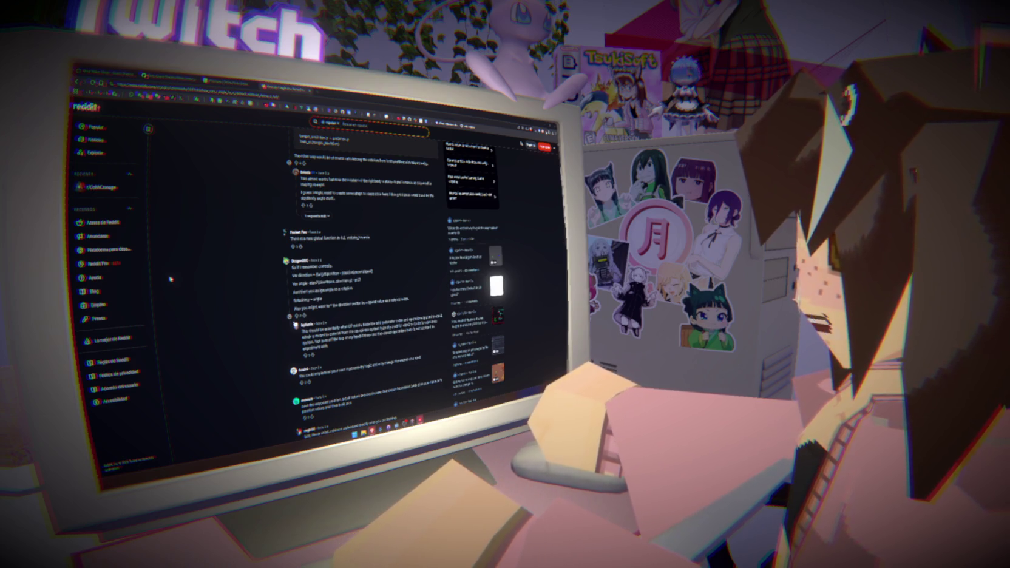
left_click(544, 124)
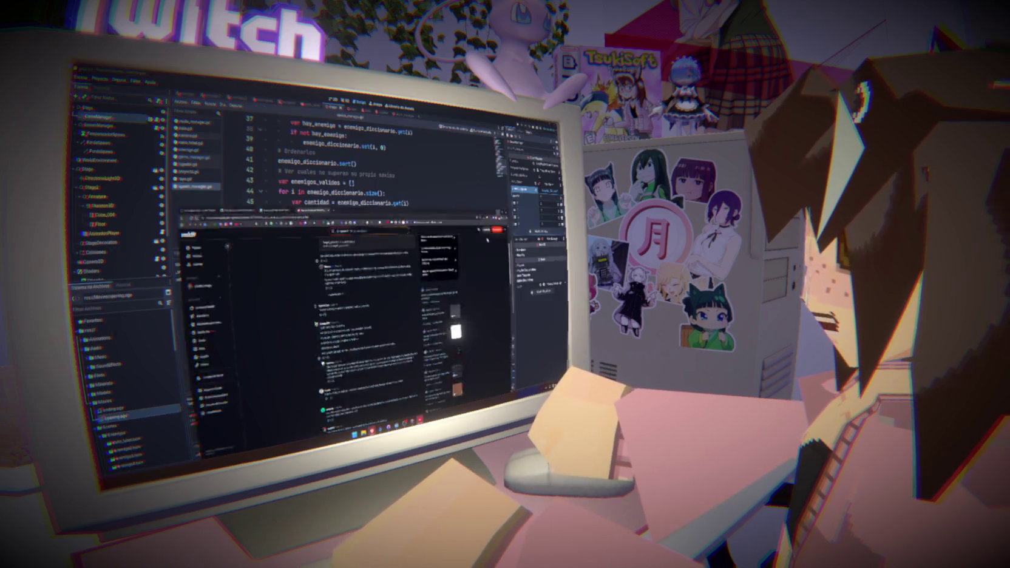
Step: Review line 49's function call and place the caret at the end of line 49
left_click(508, 348)
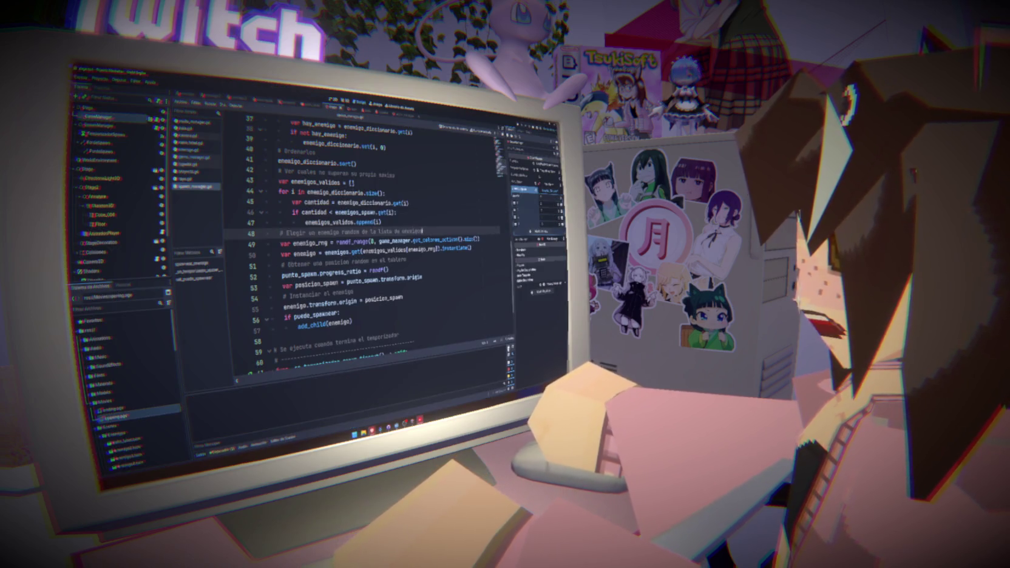
left_click(454, 302)
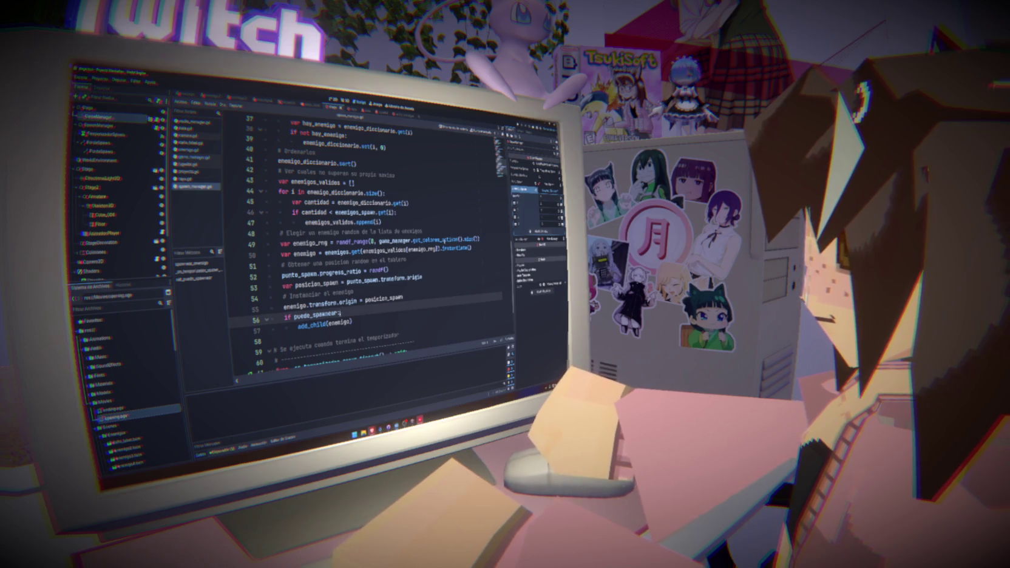
double_click(436, 241)
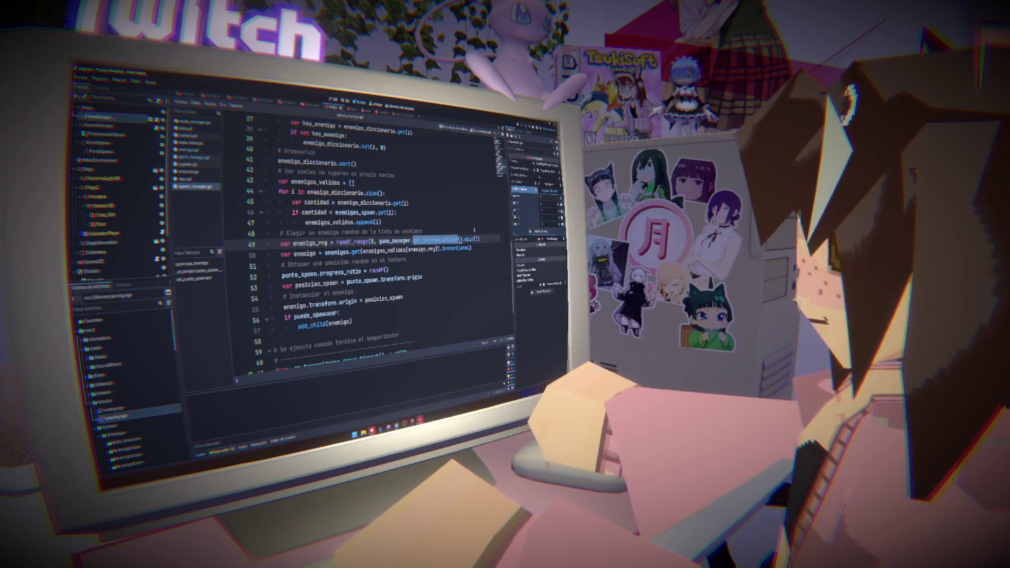
left_click(423, 232)
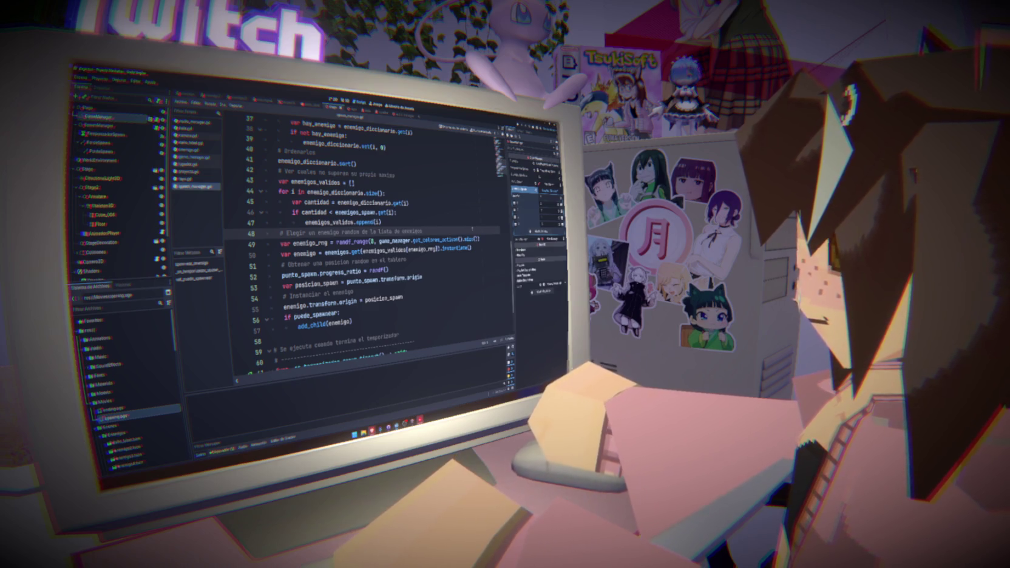
left_click(477, 239)
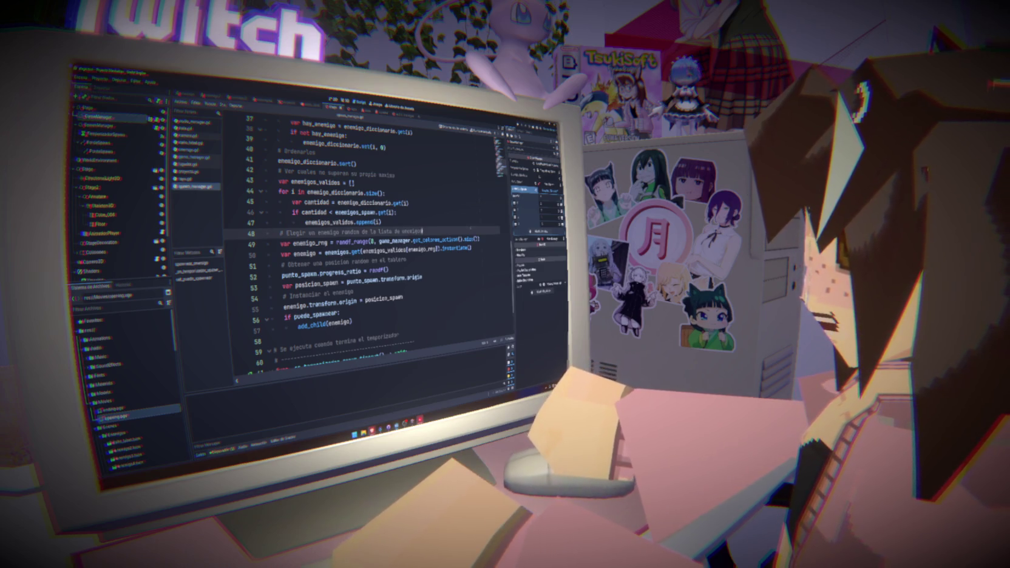
left_click(534, 164)
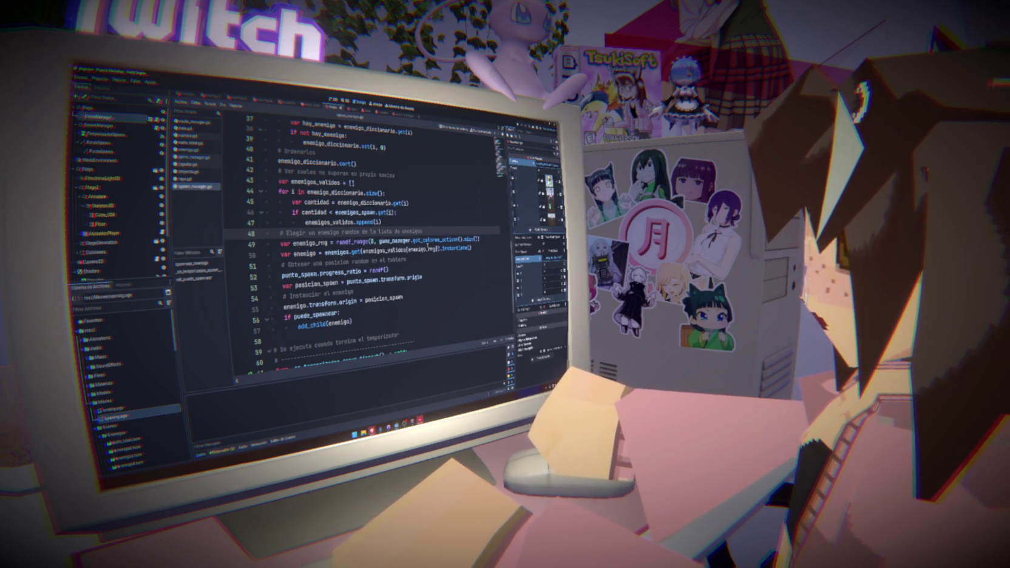
mouse_move(428, 246)
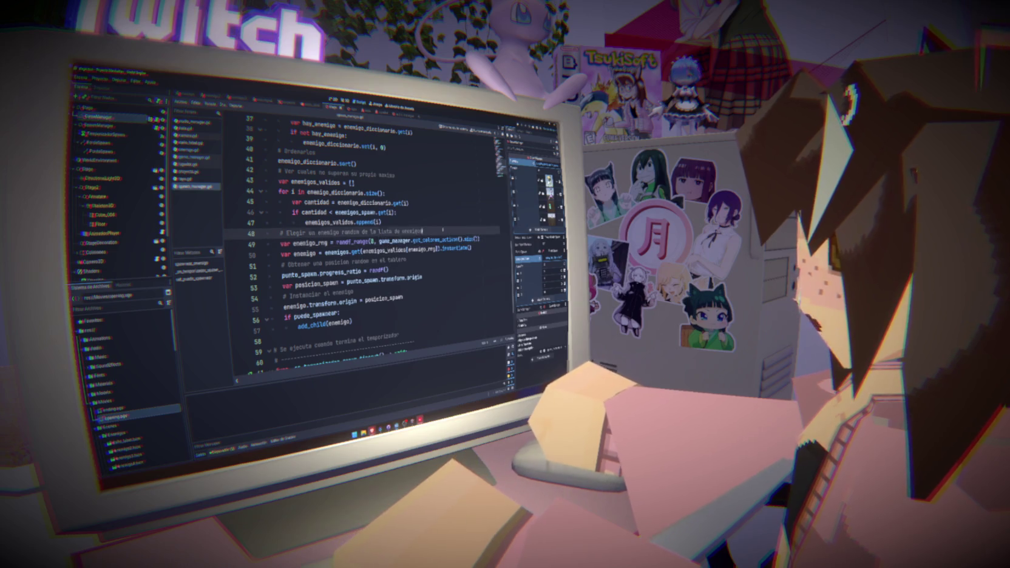
Step: Insert a new line 49 with the pasted get_colores_activos() call followed by .get()
key("Return")
type("game_manager.get_colores_activos()")
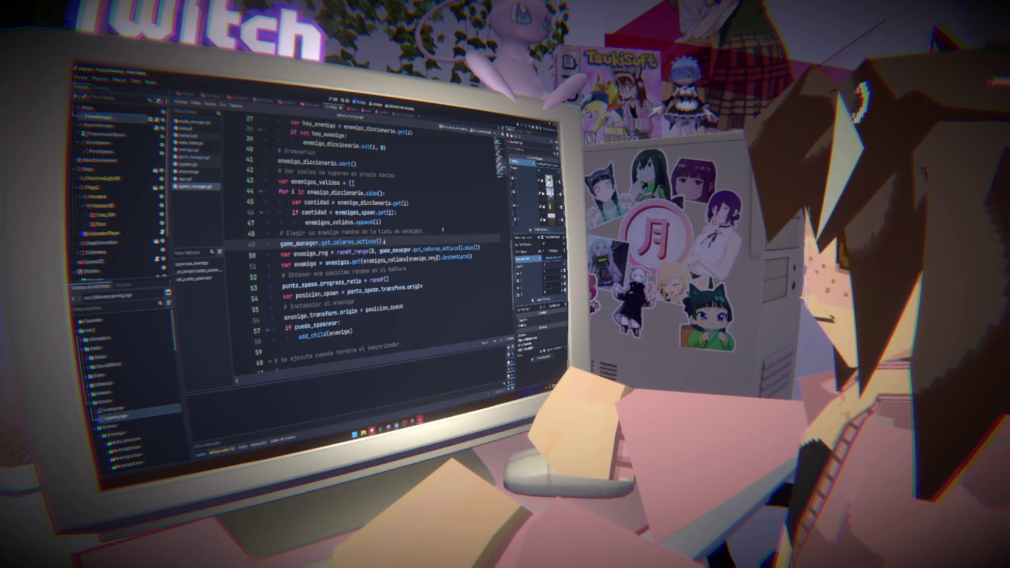
type(".")
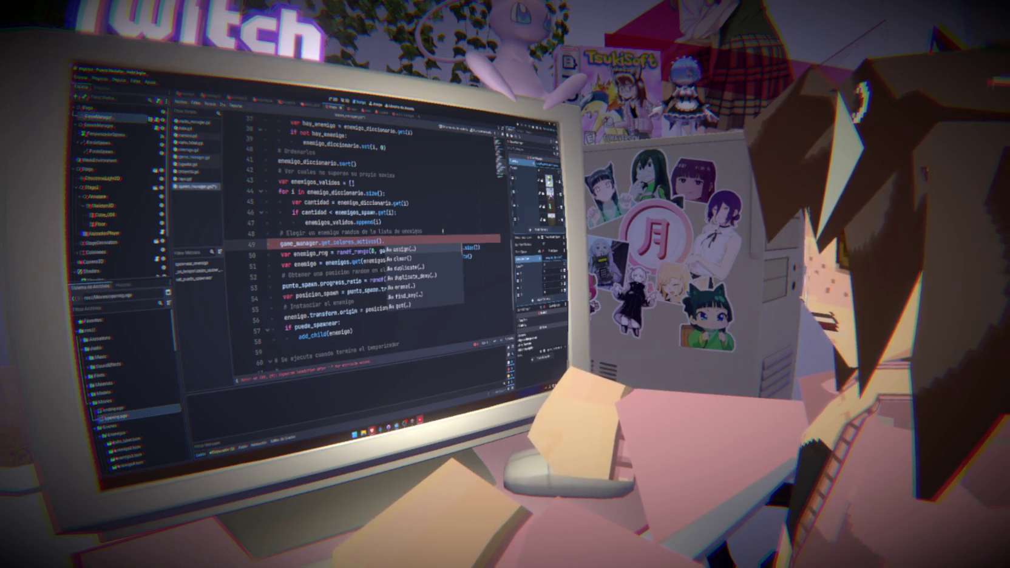
scroll(444, 275, "down", 2)
scroll(444, 275, "down", 2)
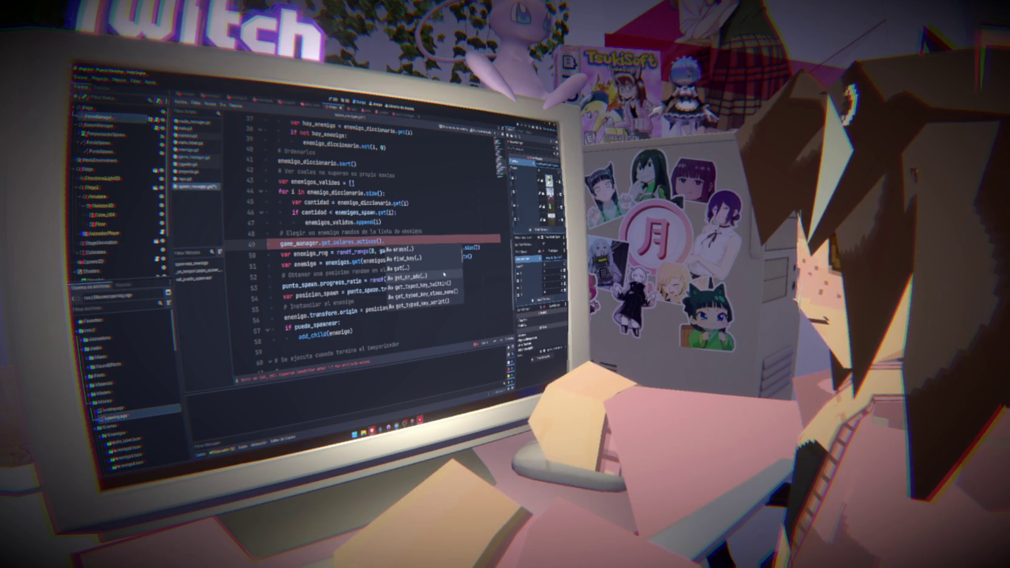
scroll(443, 271, "down", 4)
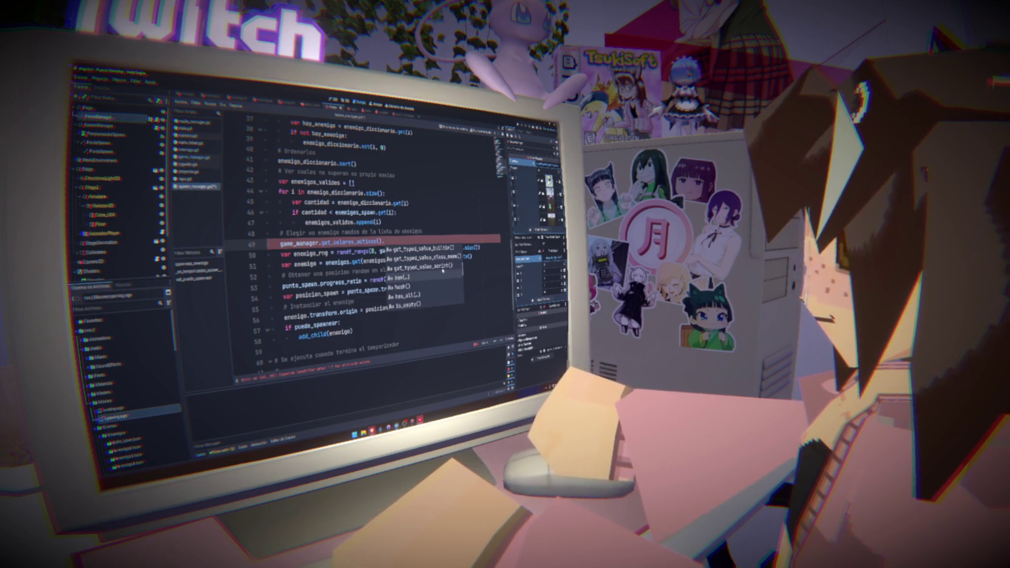
scroll(442, 270, "down", 2)
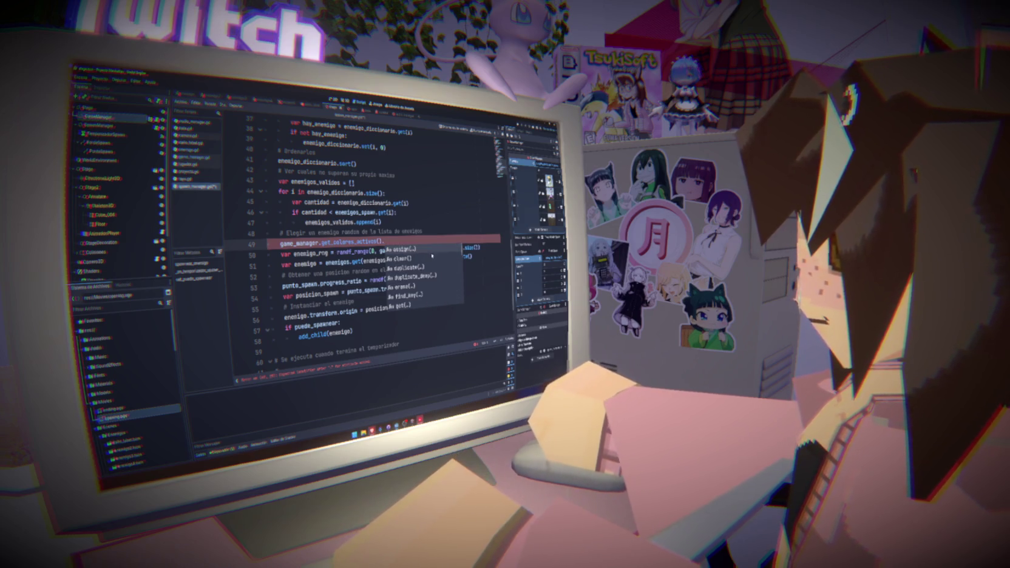
left_click(425, 239)
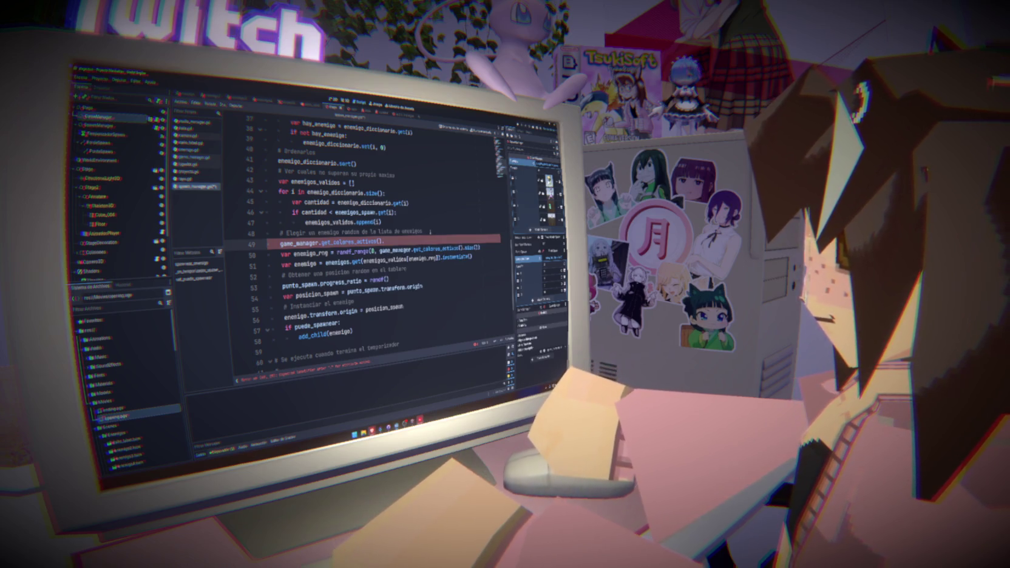
type("get")
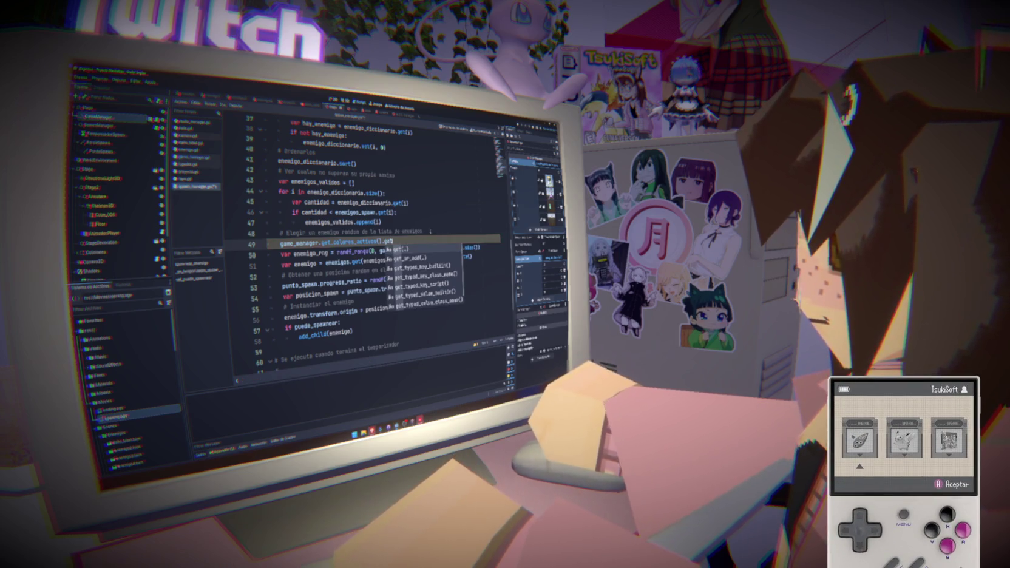
key("Return")
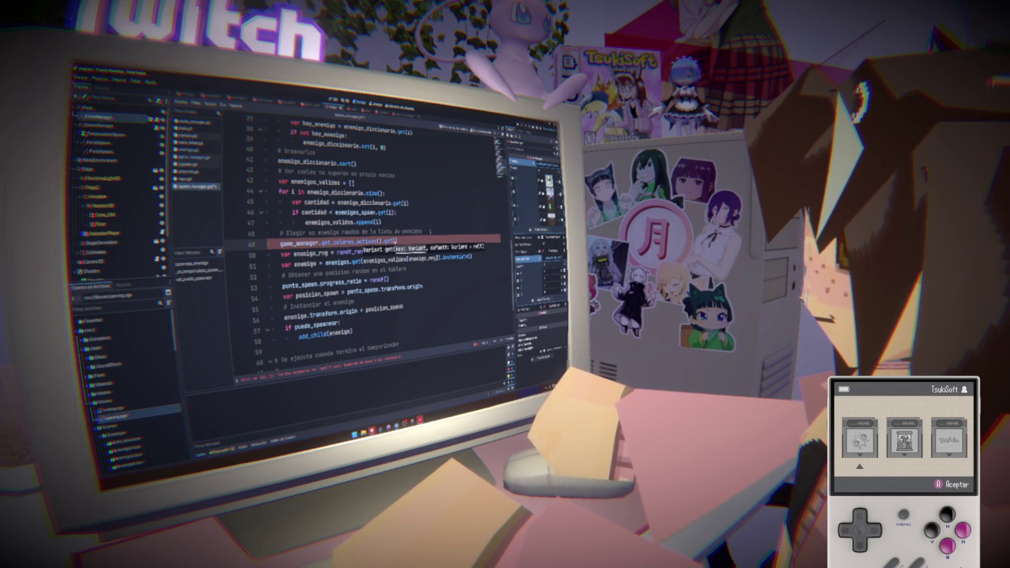
Step: Make the index randi_range(0, game_manager.get_colores_activos().size())
type("randf")
key("BackSpace")
type("i")
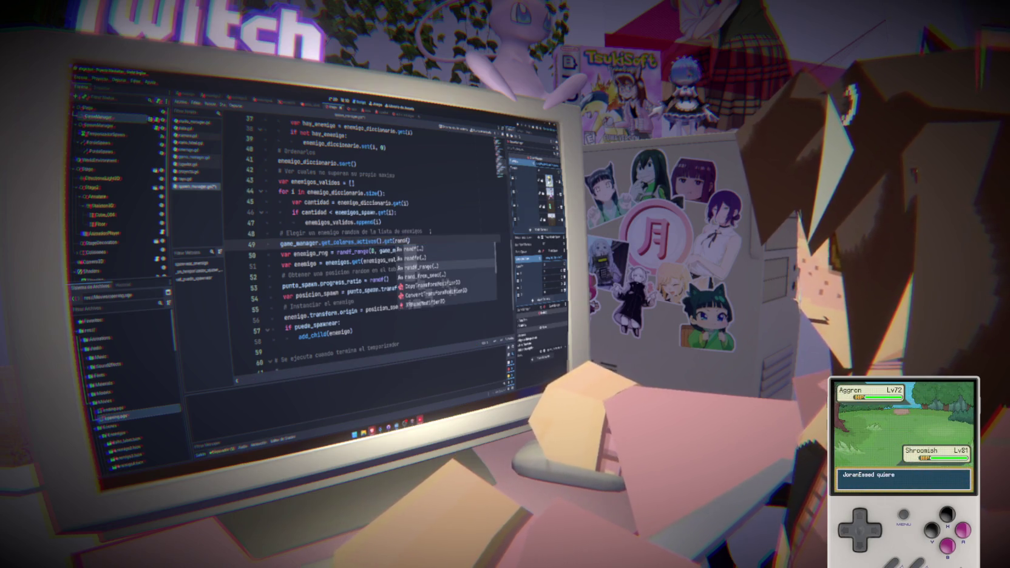
type("_")
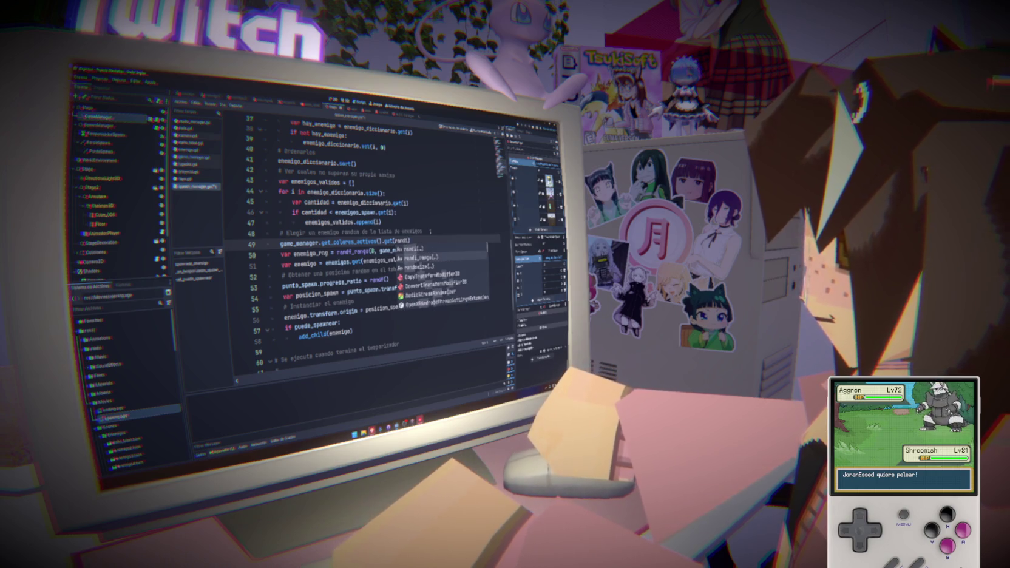
key("Return")
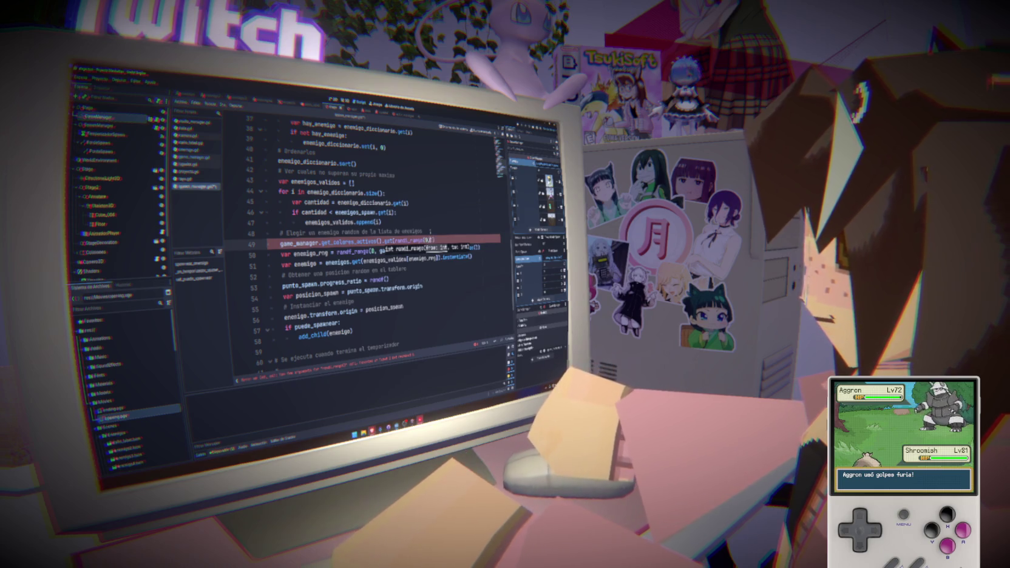
type("0, get_co")
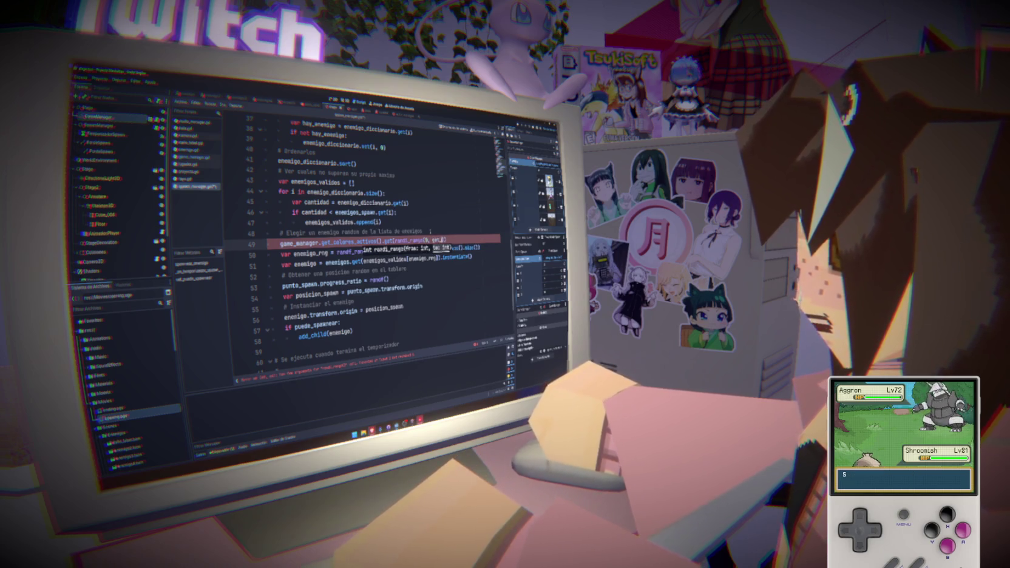
key("BackSpace")
key("BackSpace")
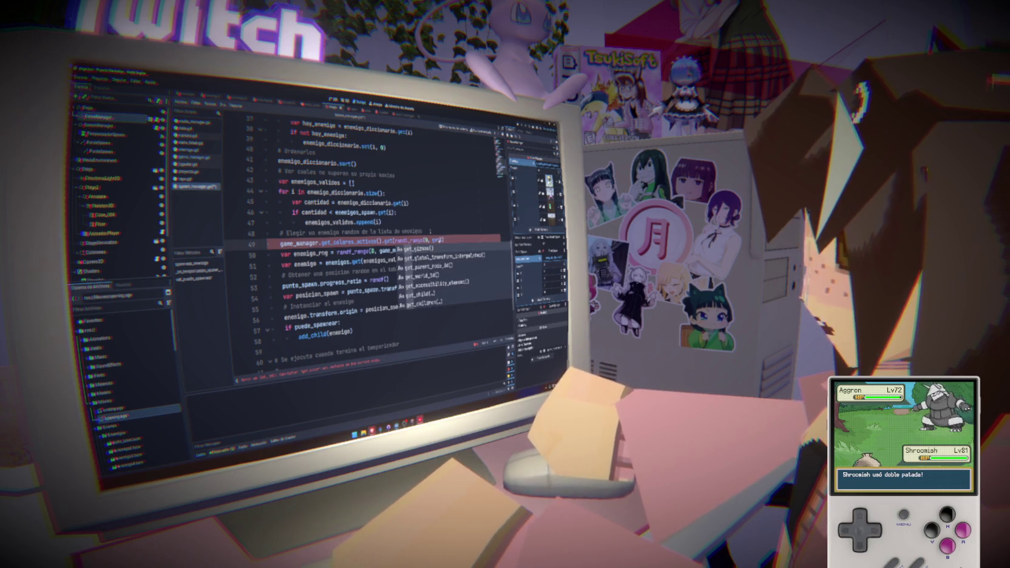
left_click_drag(381, 241, 281, 243)
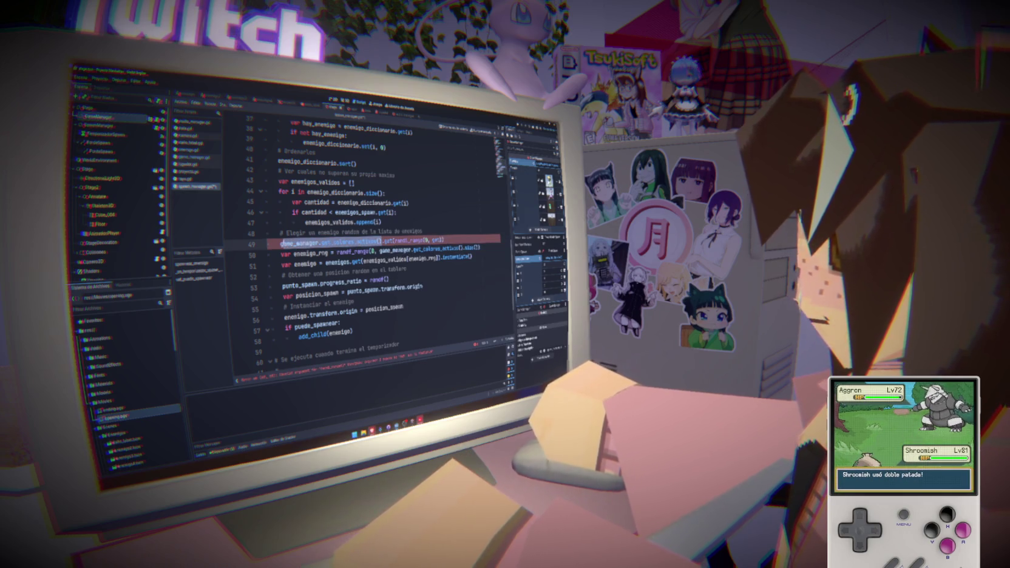
key("ctrl+c")
double_click(433, 240)
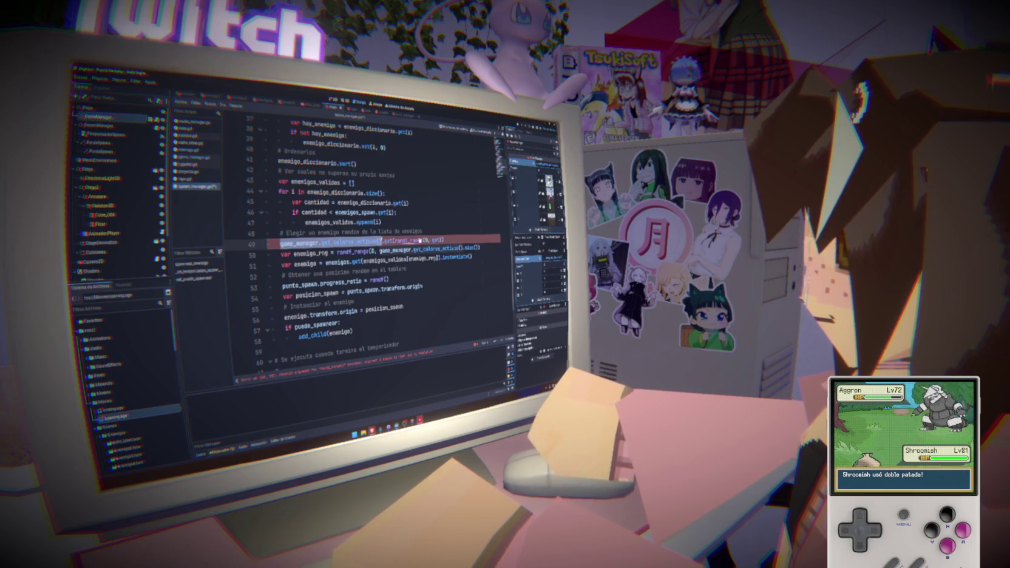
key("ctrl+v")
type(".size()")
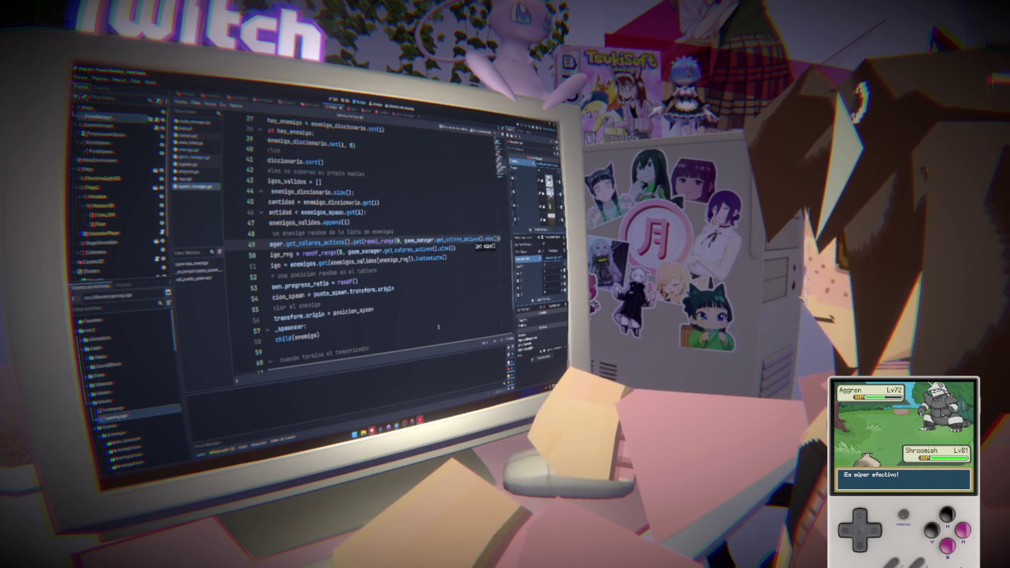
key("Home")
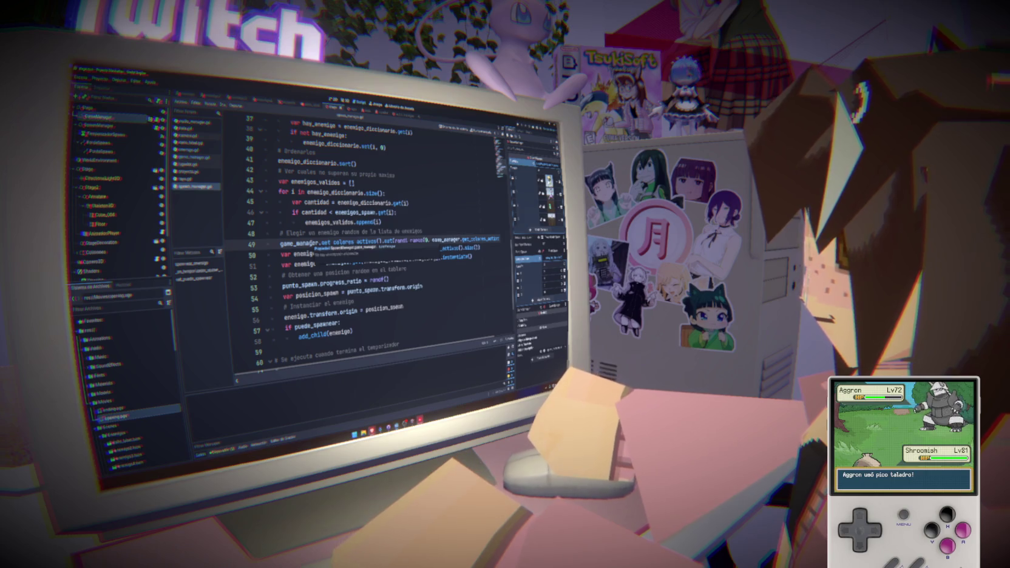
Step: Overwrite the game_manager reference on line 49 with ndf() and dismiss the code hint
double_click(298, 243)
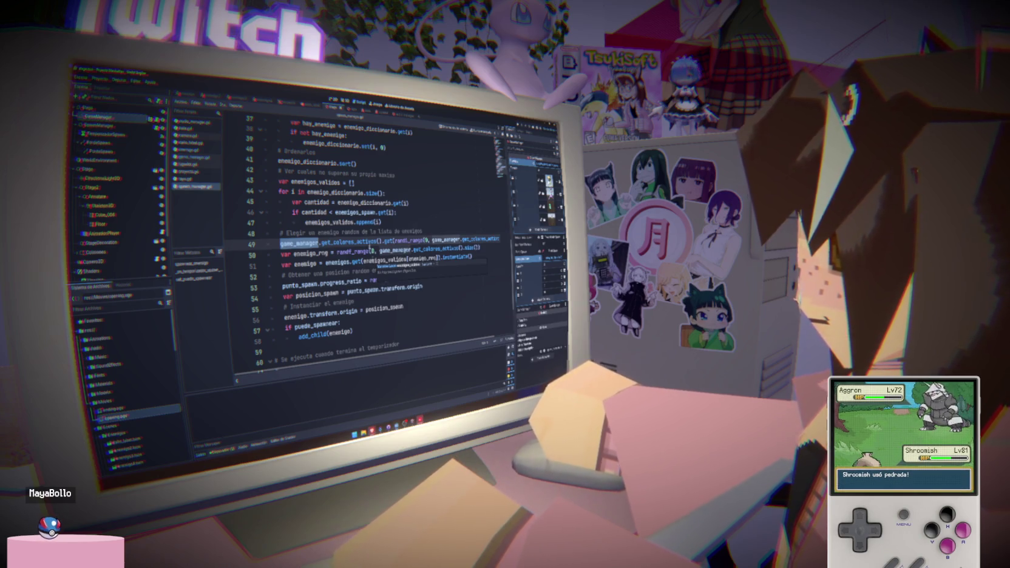
type("ndf()")
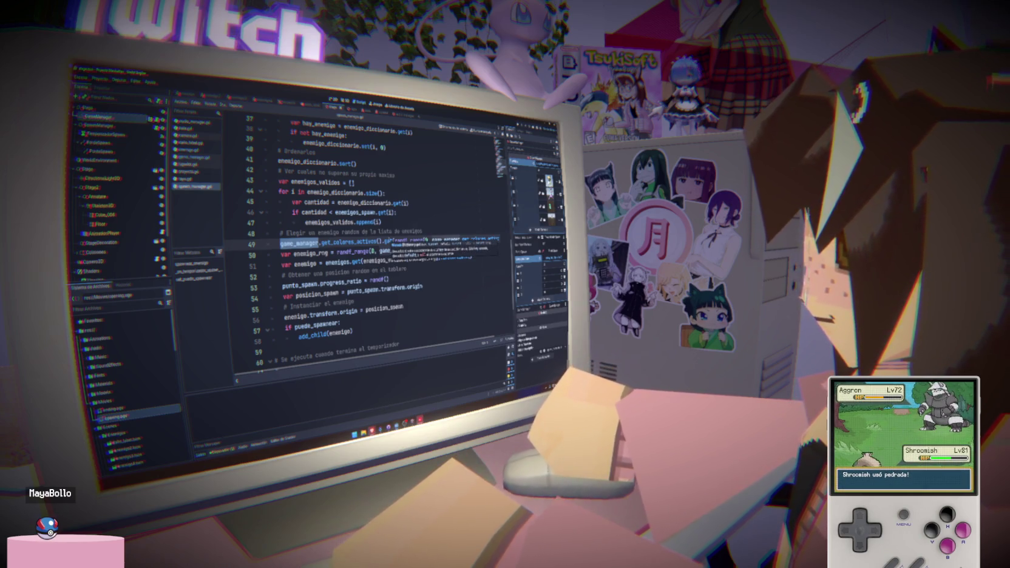
key("Escape")
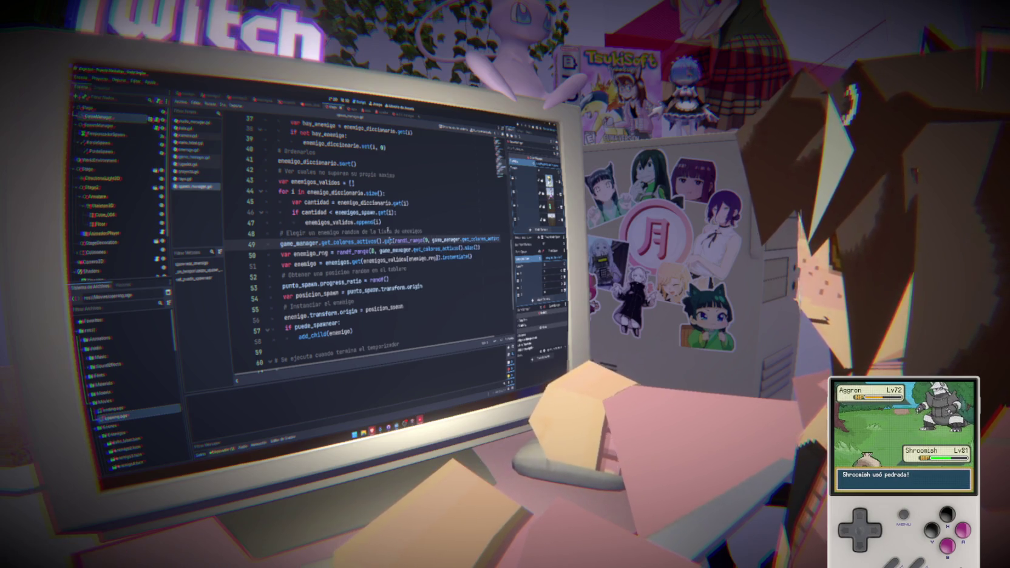
mouse_move(388, 241)
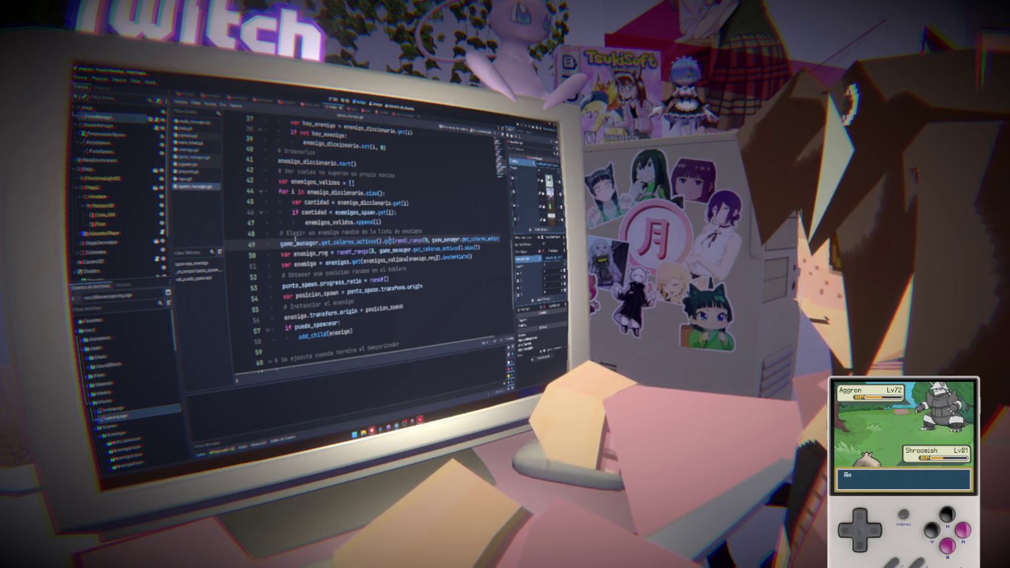
mouse_move(295, 240)
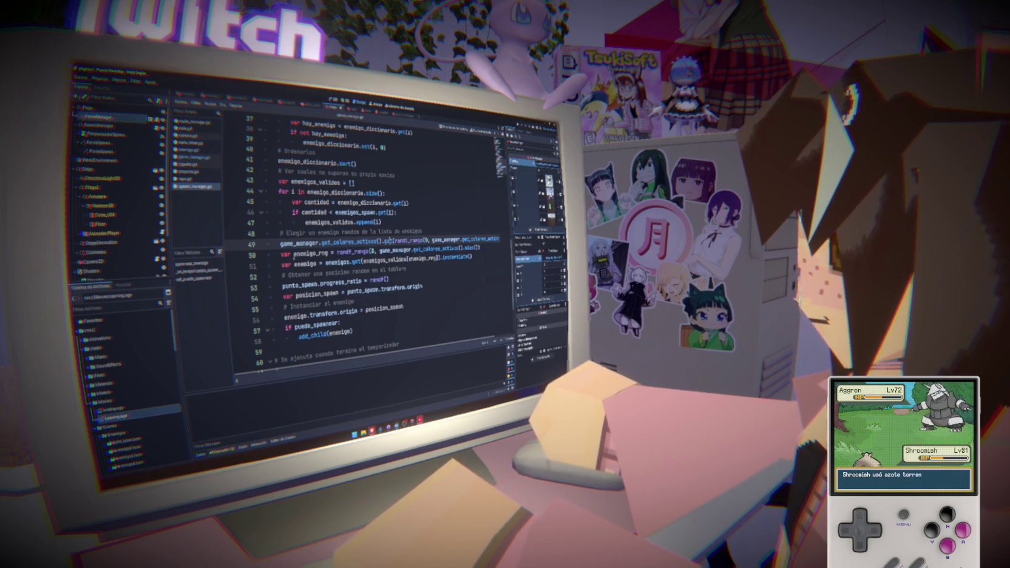
left_click(384, 241, "ctrl")
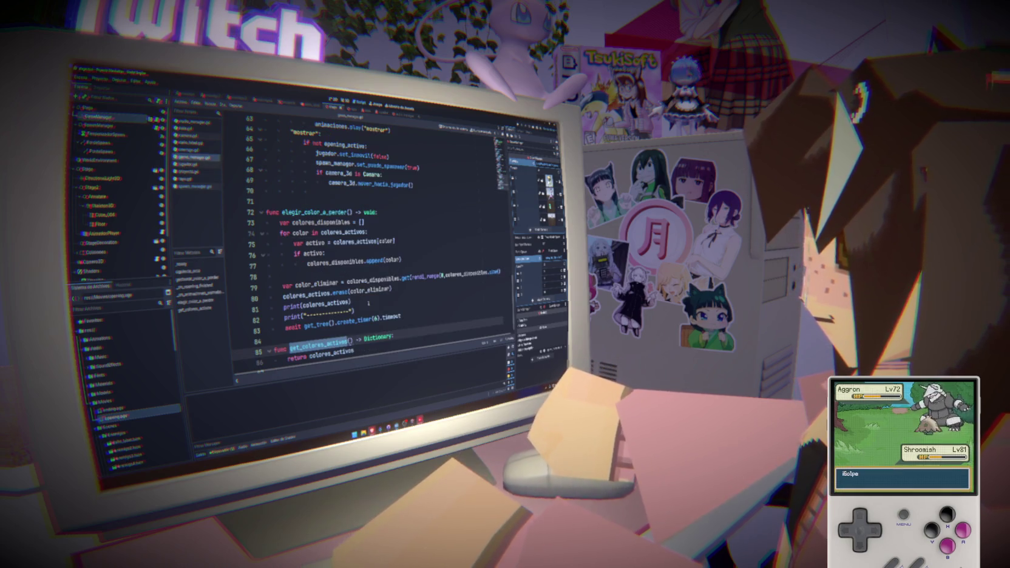
scroll(368, 304, "up", 5)
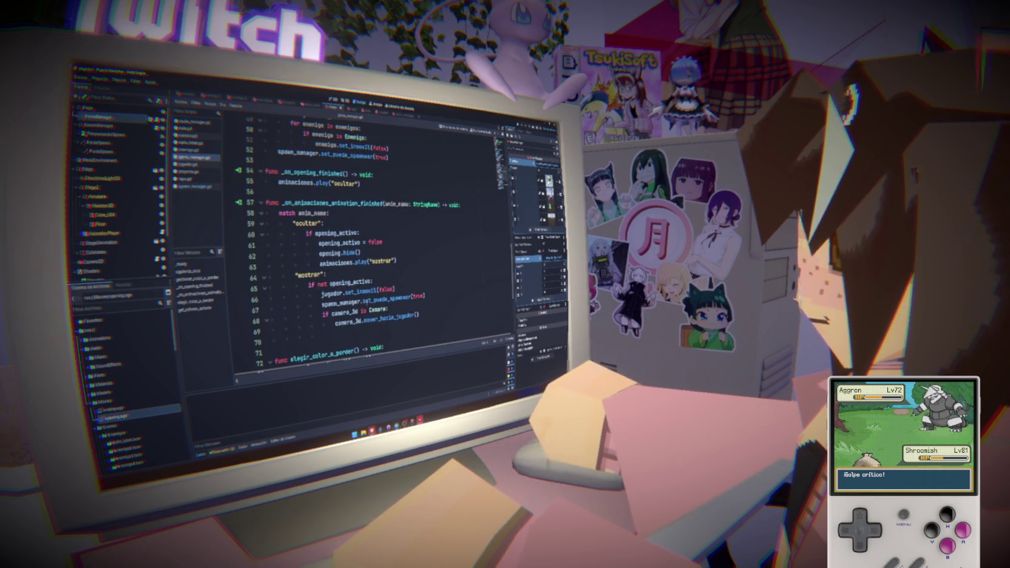
scroll(373, 298, "down", 5)
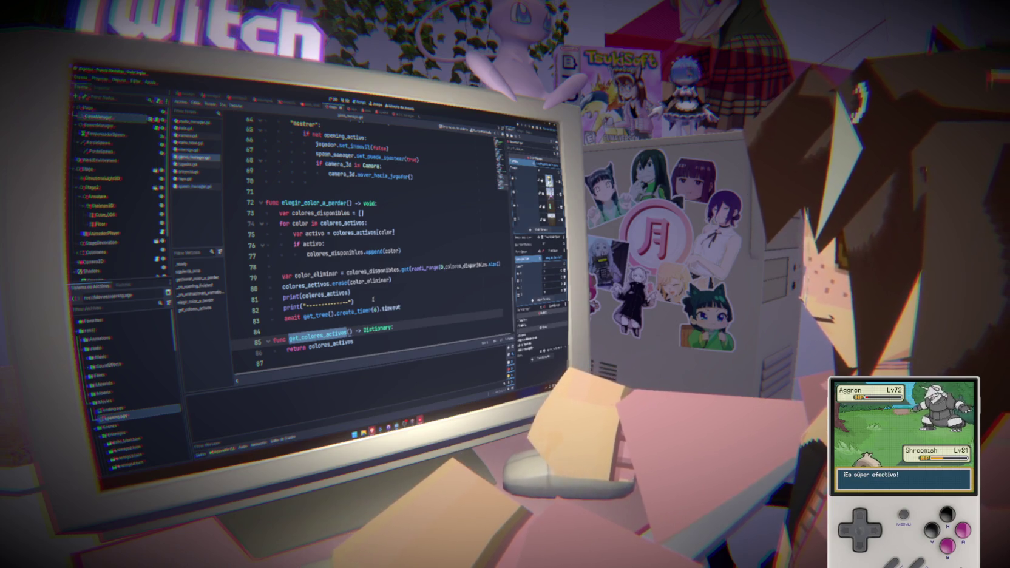
key("F3")
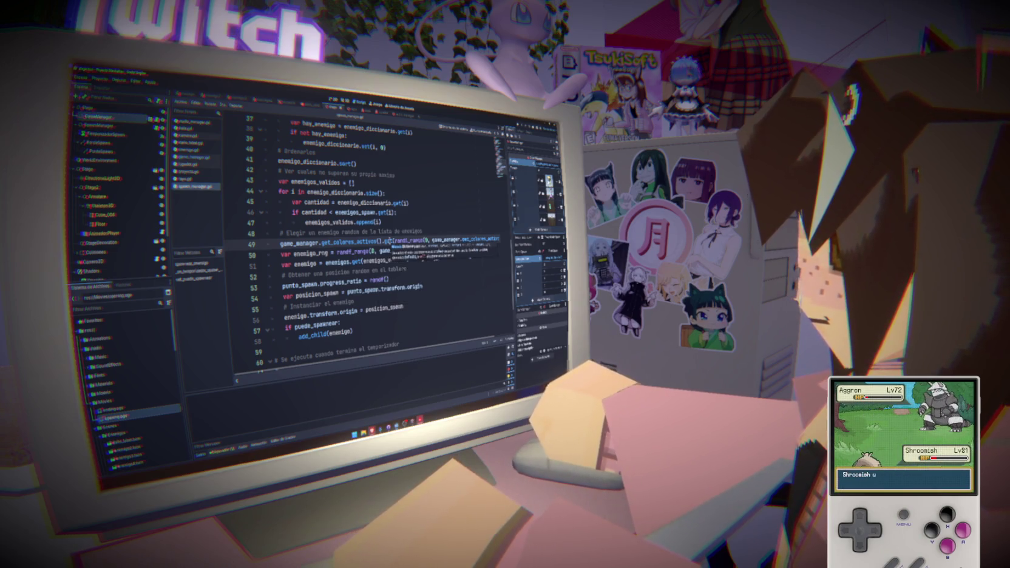
Step: Delete line 49's rewritten code and undo four times back to randf_range(0, enemigos_validos.size())
left_click(423, 231)
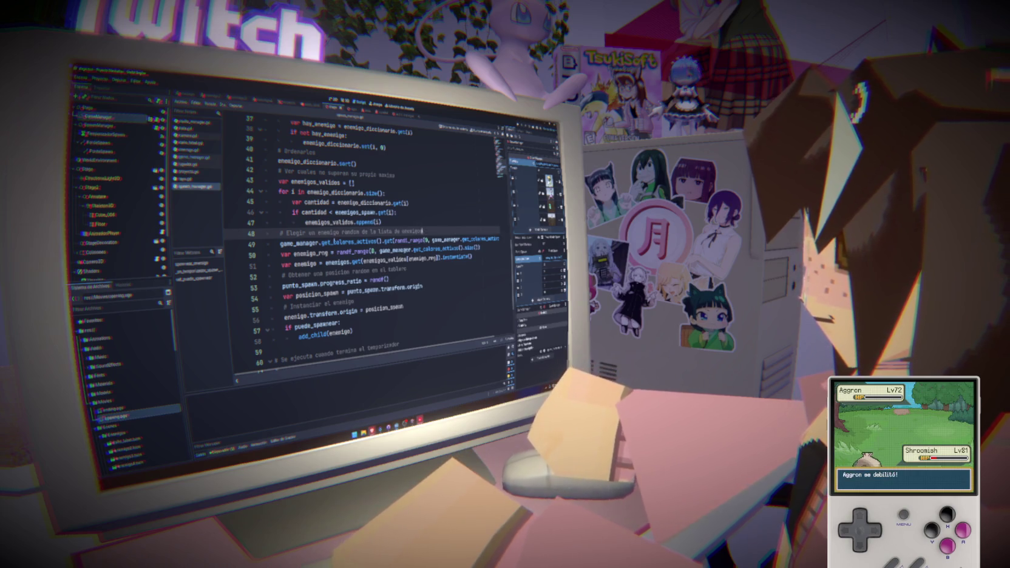
left_click_drag(280, 244, 499, 238)
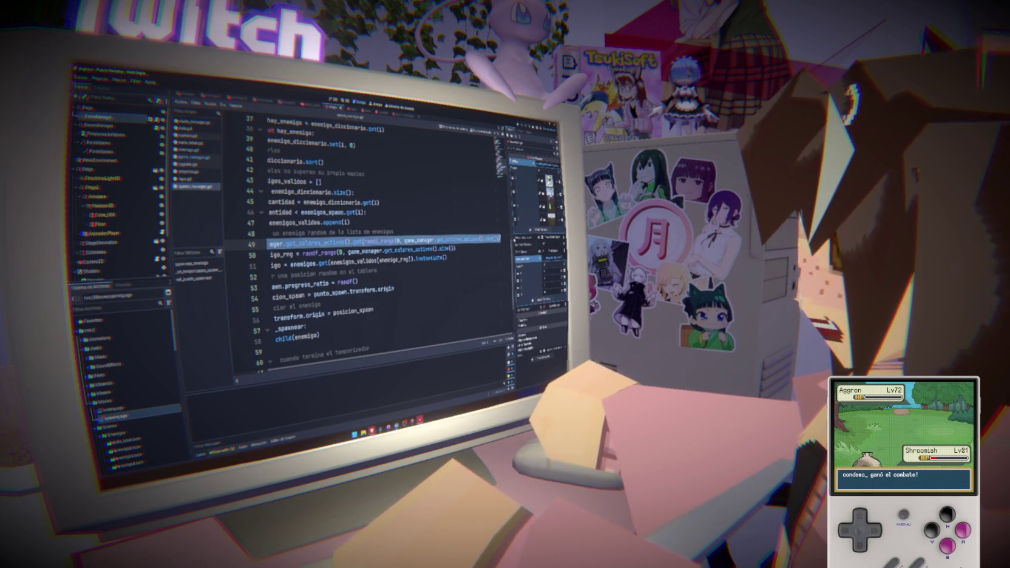
key("BackSpace")
key("ctrl+z")
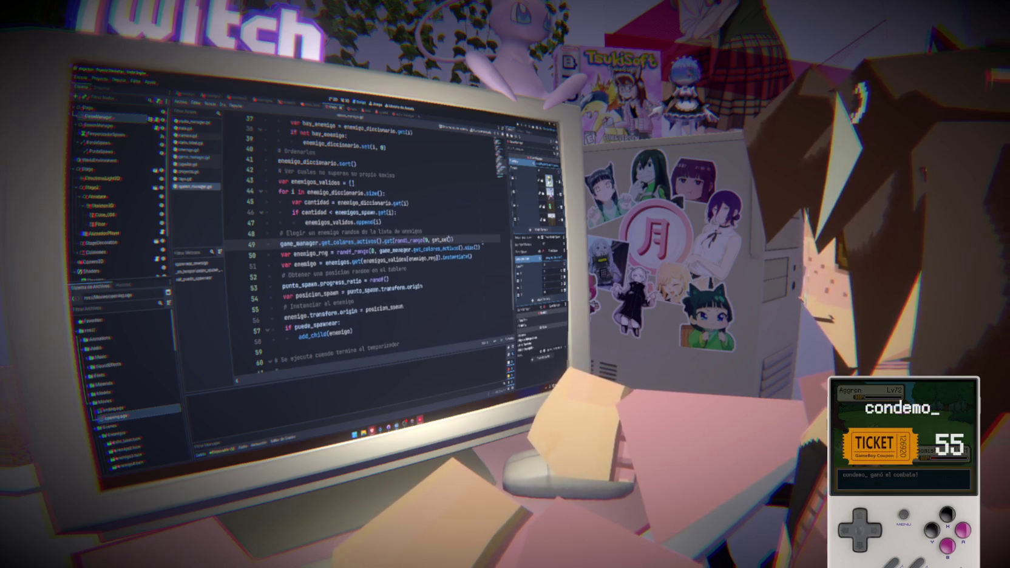
key("ctrl+z")
key("ctrl+z")
key("ctrl+z")
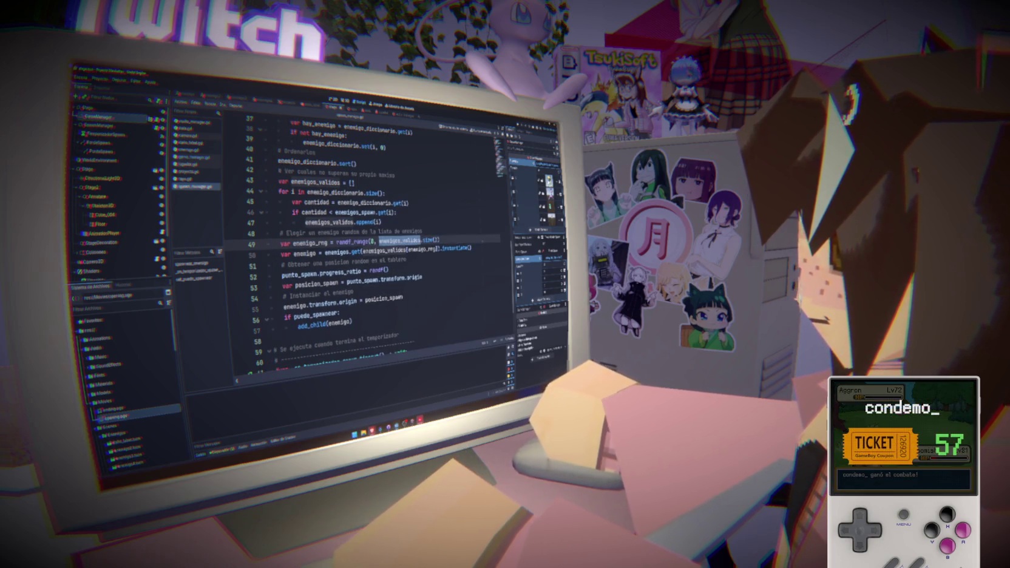
key("ctrl+z")
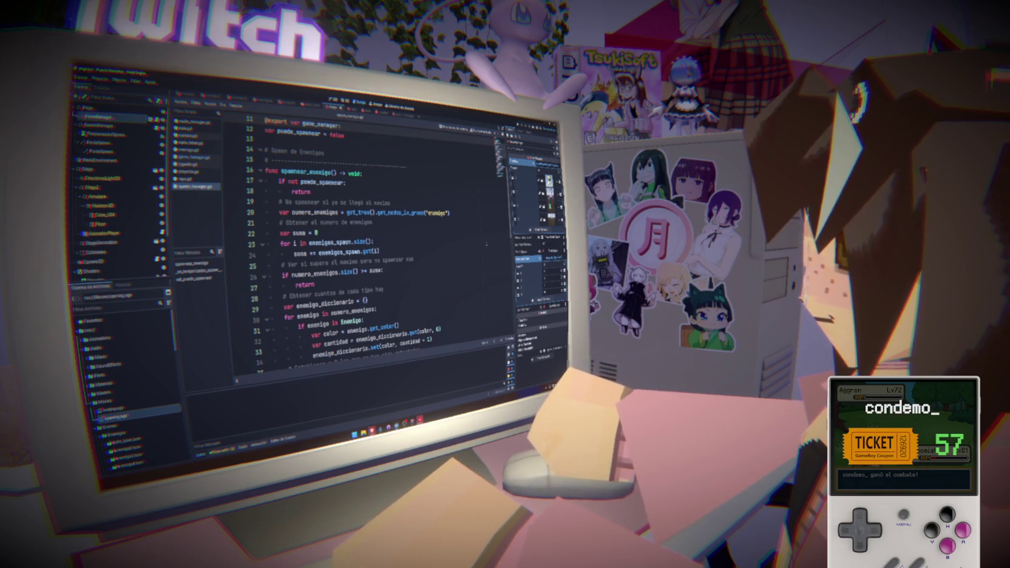
key("ctrl+z")
key("ctrl+z")
key("ctrl+z")
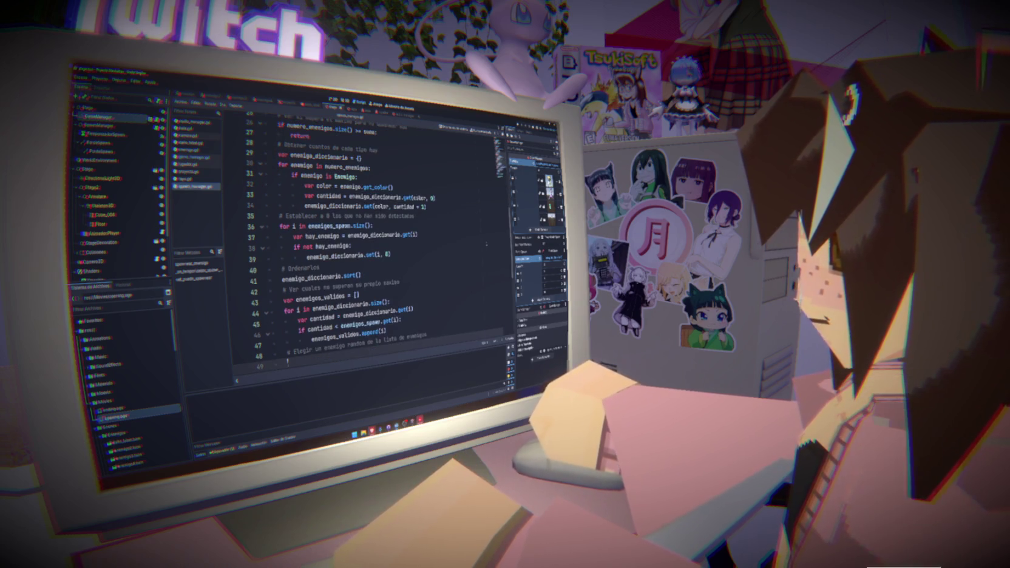